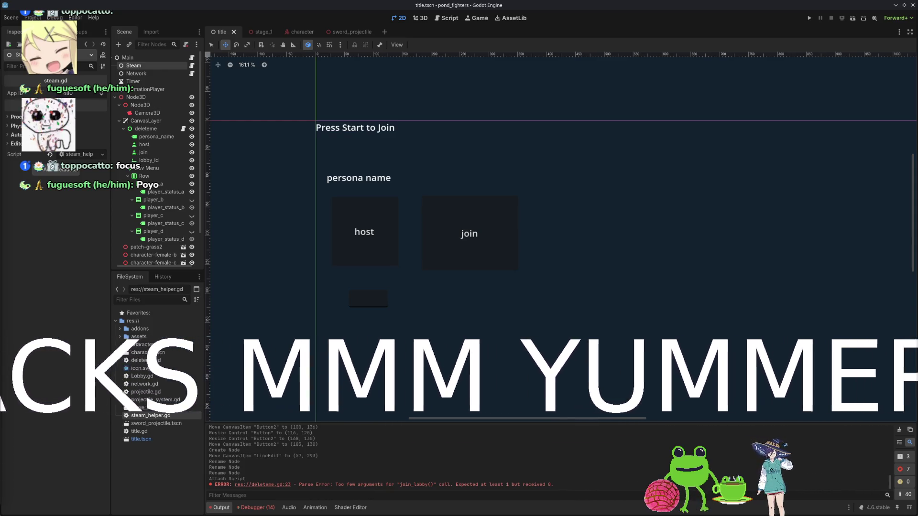
- Select the Steam node and open deleteme.gd, with its host and join handlers, in the Script editor
click(476, 317)
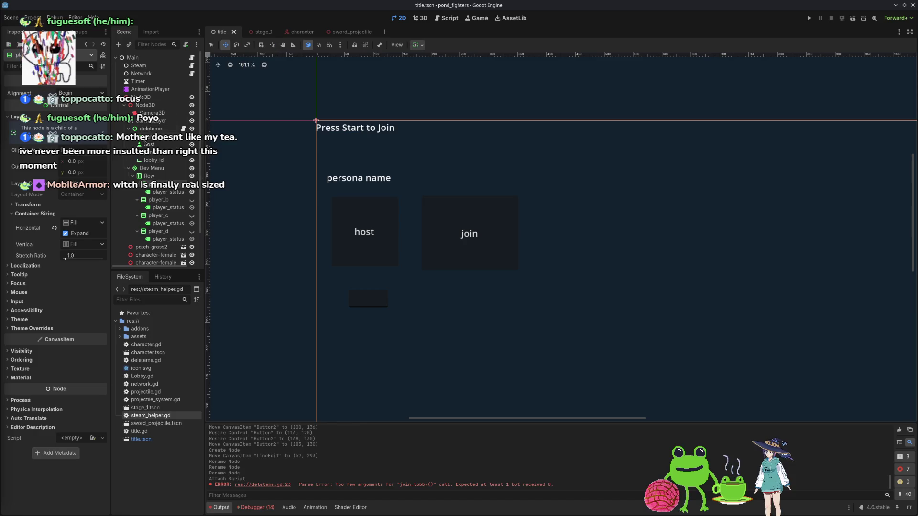
click(161, 67)
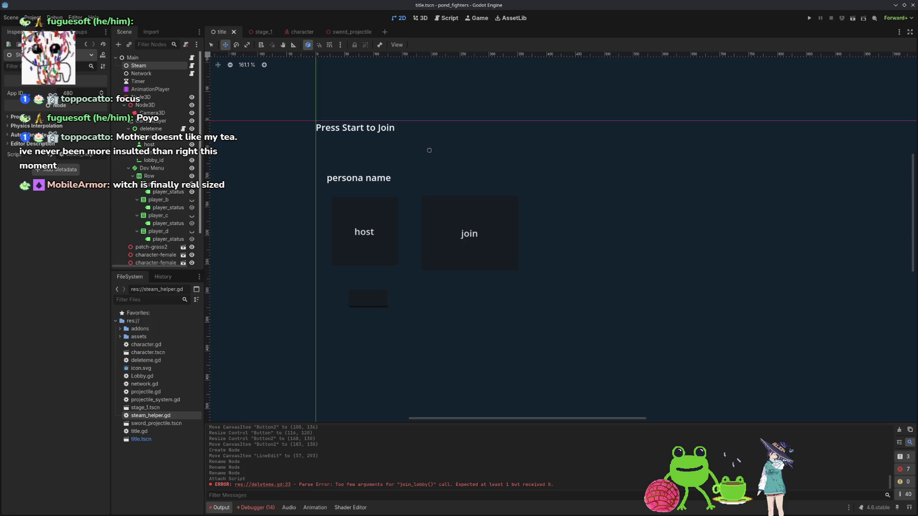
click(451, 19)
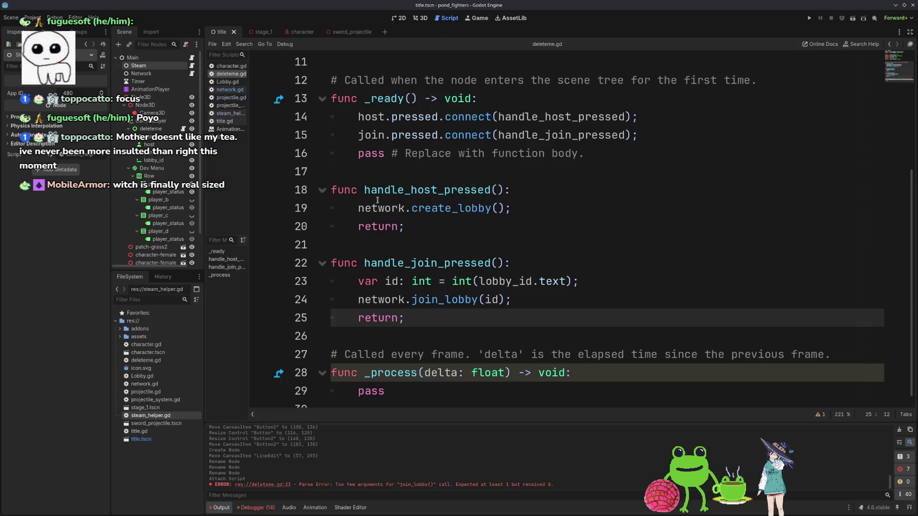
- Switch from Godot to the Drawpile window showing the desk sketch
scroll(399, 257, up, 3)
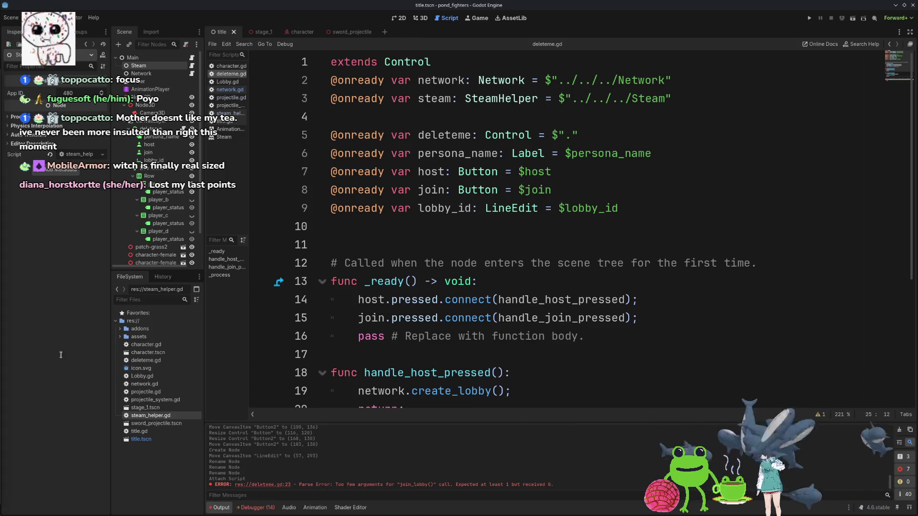
key(alt+Tab)
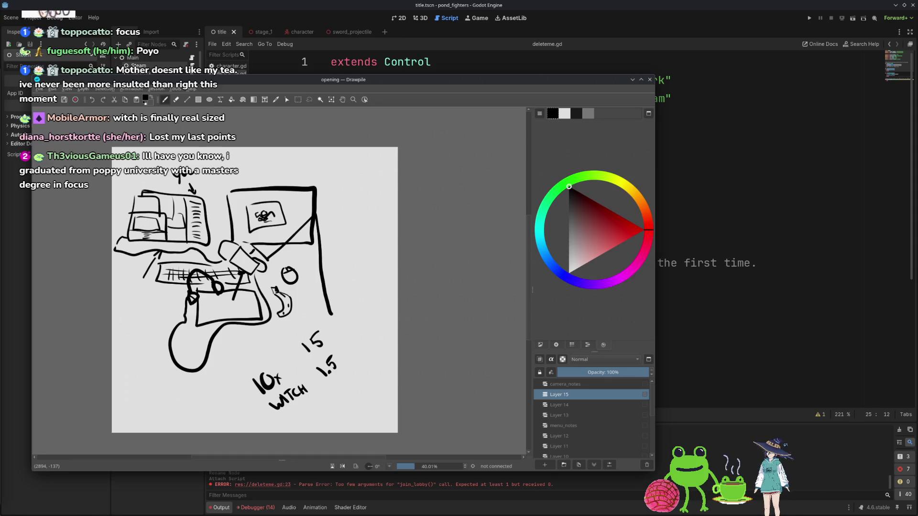
- Add Layer 16 and hide the old sketch on Layer 15
click(549, 465)
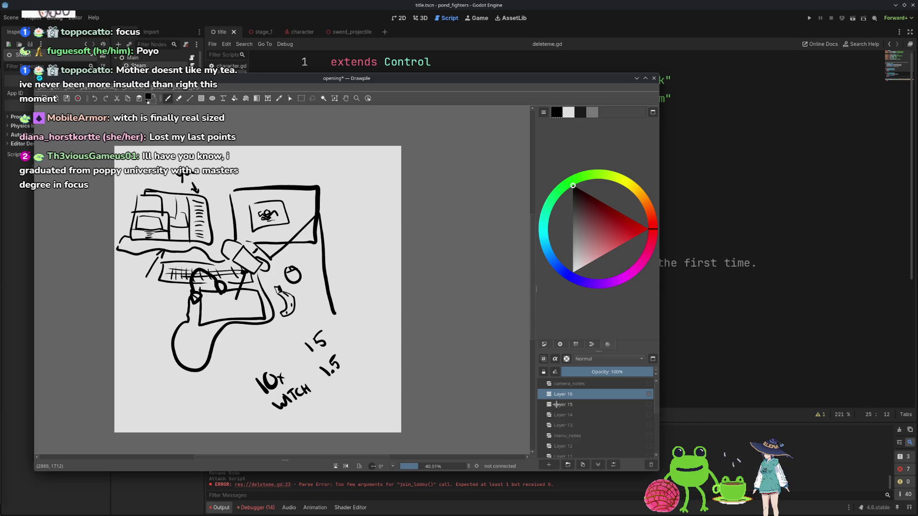
click(548, 405)
scroll(266, 307, down, 1)
scroll(258, 309, up, 2)
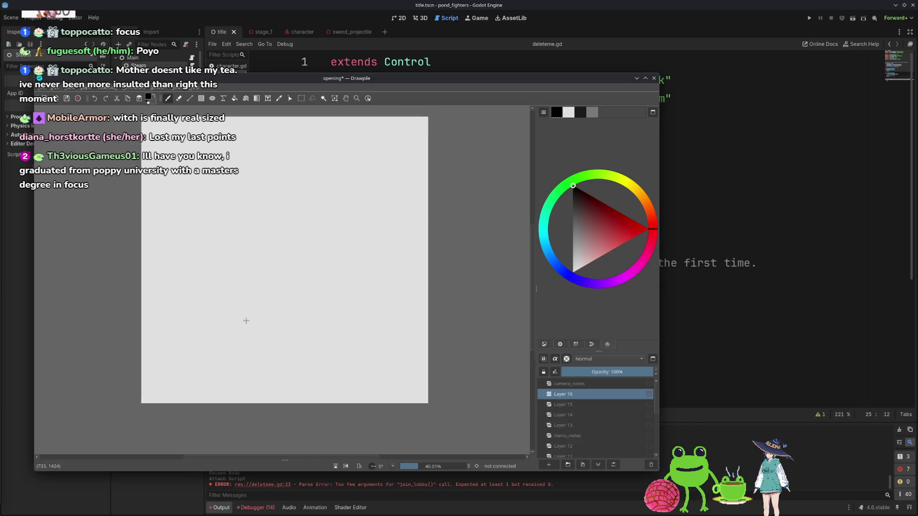
- Draw a long ground line near the bottom and a line across the canvas top
drag(141, 357, 425, 361)
key(ctrl+z)
drag(133, 353, 263, 361)
key(ctrl+z)
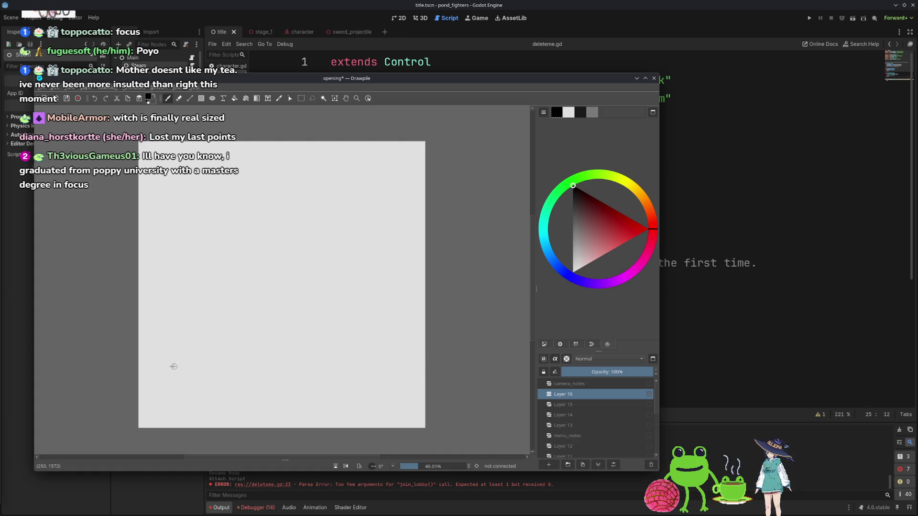
drag(135, 367, 417, 368)
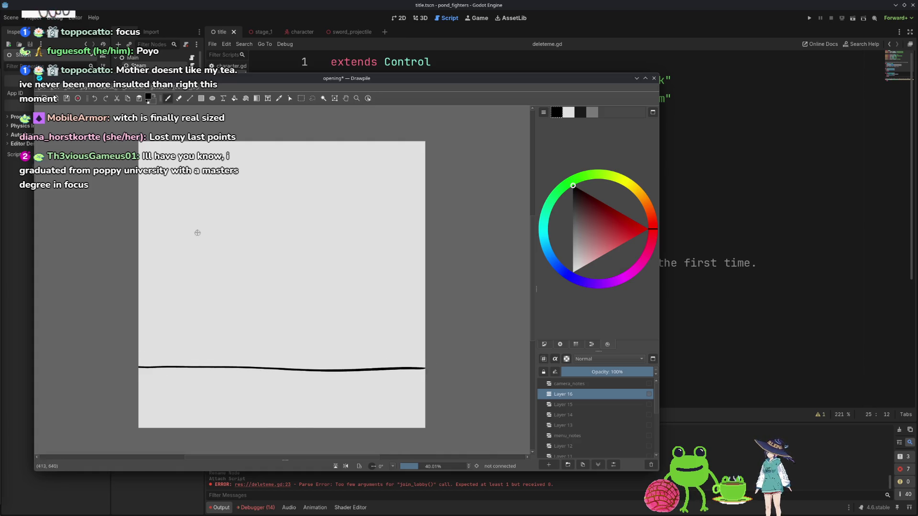
drag(134, 185, 293, 174)
key(ctrl+z)
mouse_move(133, 179)
mouse_down()
mouse_move(405, 192)
mouse_move(396, 182)
mouse_move(139, 185)
mouse_up()
key(ctrl+z)
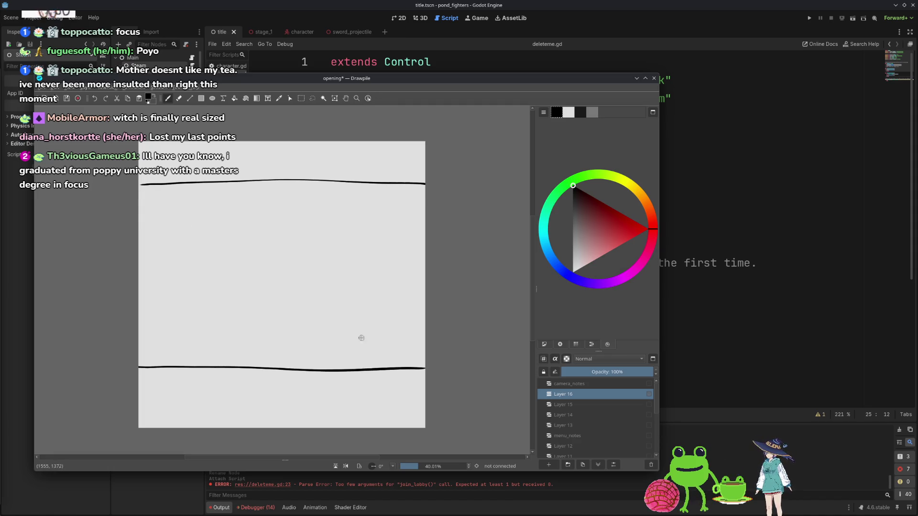
- Sketch a witch hat with a curled brim and pointed crown at the right
drag(359, 358, 402, 348)
key(ctrl+z)
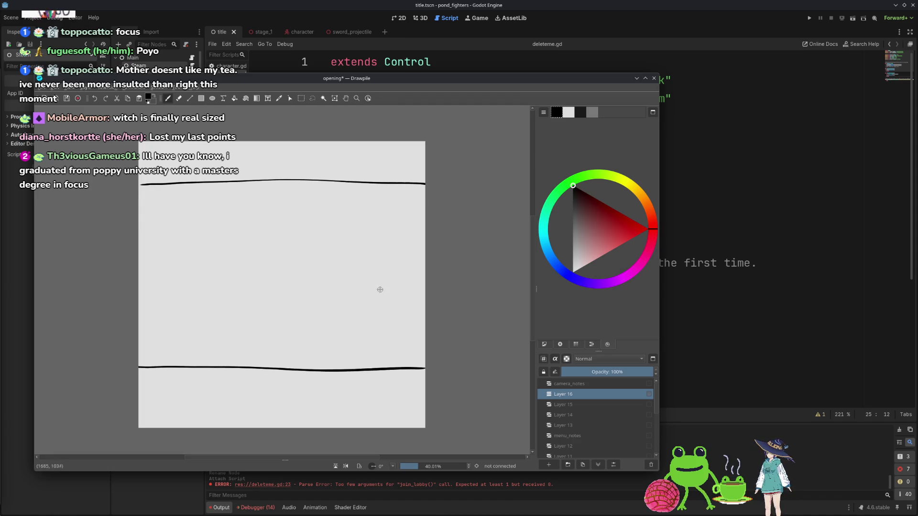
mouse_move(362, 297)
mouse_down()
mouse_move(409, 301)
mouse_move(396, 302)
mouse_up()
mouse_move(373, 270)
mouse_down()
mouse_move(383, 249)
mouse_move(401, 259)
mouse_move(389, 279)
mouse_move(364, 287)
mouse_move(391, 309)
mouse_move(377, 283)
mouse_move(382, 312)
mouse_up()
key(ctrl+z)
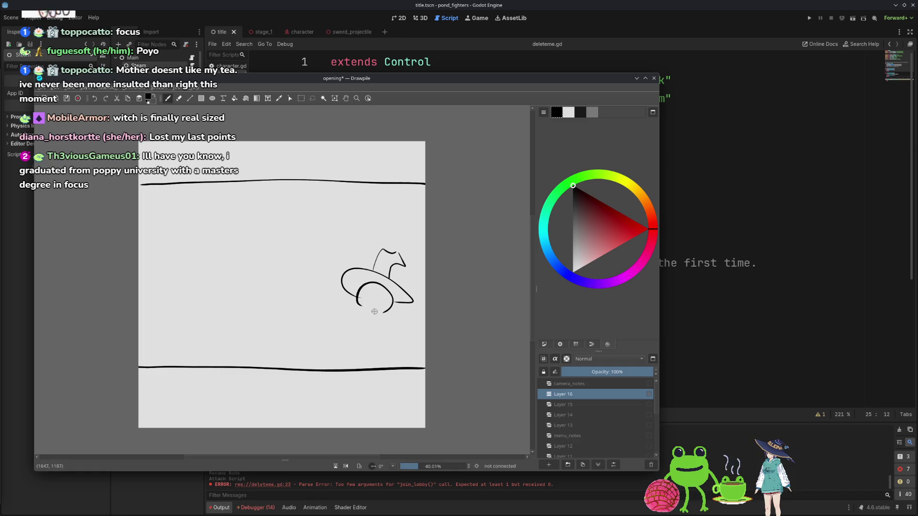
- Draw the witch's arch-shaped body and round head under the hat
mouse_move(398, 367)
mouse_down()
mouse_move(376, 315)
mouse_move(352, 360)
mouse_move(363, 308)
mouse_move(393, 361)
mouse_move(351, 360)
mouse_move(397, 366)
mouse_move(399, 348)
mouse_move(393, 368)
mouse_move(375, 310)
mouse_move(358, 362)
mouse_move(394, 354)
mouse_move(396, 367)
mouse_move(358, 328)
mouse_move(355, 348)
mouse_move(395, 359)
mouse_move(360, 323)
mouse_move(360, 367)
mouse_up()
key(ctrl+z)
key(ctrl+z)
key(ctrl+z)
key(ctrl+z)
key(ctrl+z)
key(ctrl+z)
key(ctrl+z)
key(ctrl+z)
mouse_move(374, 328)
mouse_down()
mouse_move(378, 343)
mouse_move(392, 319)
mouse_up()
key(ctrl+z)
key(ctrl+z)
key(ctrl+z)
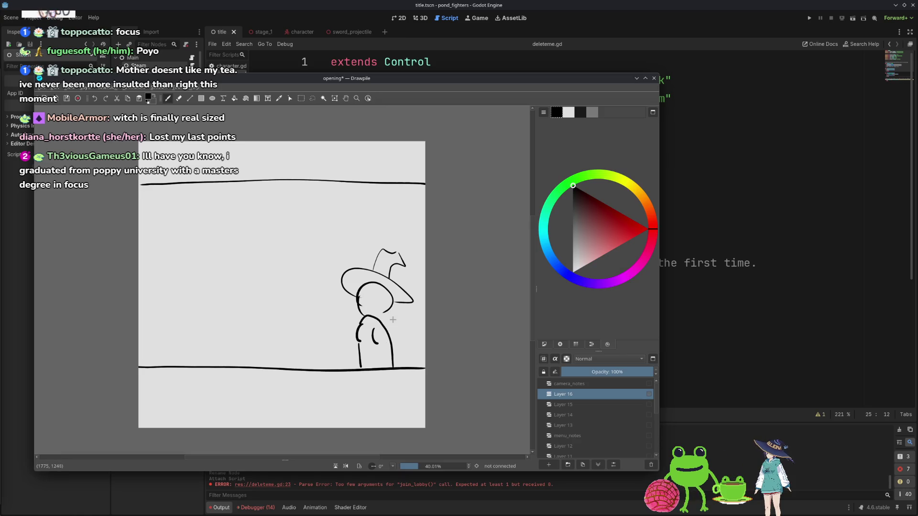
key(ctrl+z)
key(ctrl+z)
mouse_move(356, 369)
mouse_down()
mouse_move(382, 315)
mouse_move(398, 361)
mouse_up()
mouse_move(359, 317)
mouse_down()
mouse_move(355, 299)
mouse_move(388, 304)
mouse_move(383, 316)
mouse_move(358, 313)
mouse_up()
key(ctrl+z)
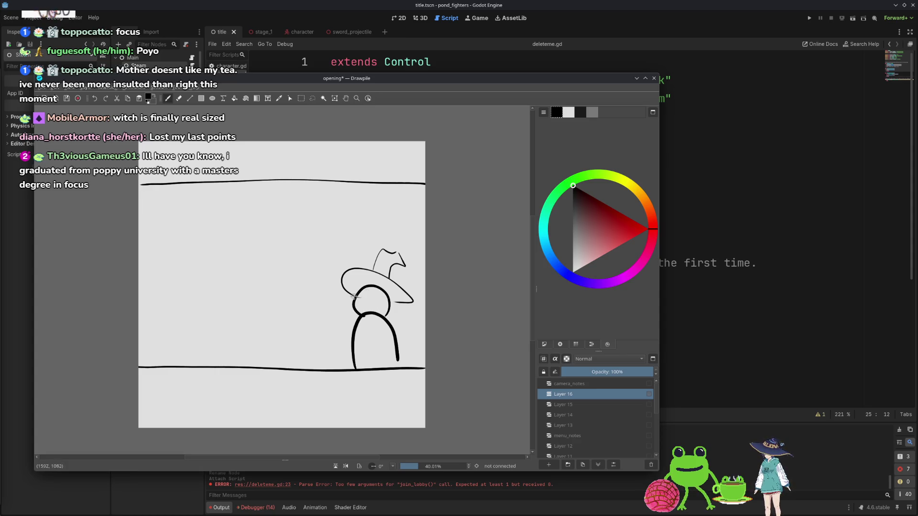
- Draw a small frog with two eyes and legs on the ground line
mouse_move(280, 296)
mouse_down()
mouse_move(236, 310)
mouse_move(277, 334)
mouse_up()
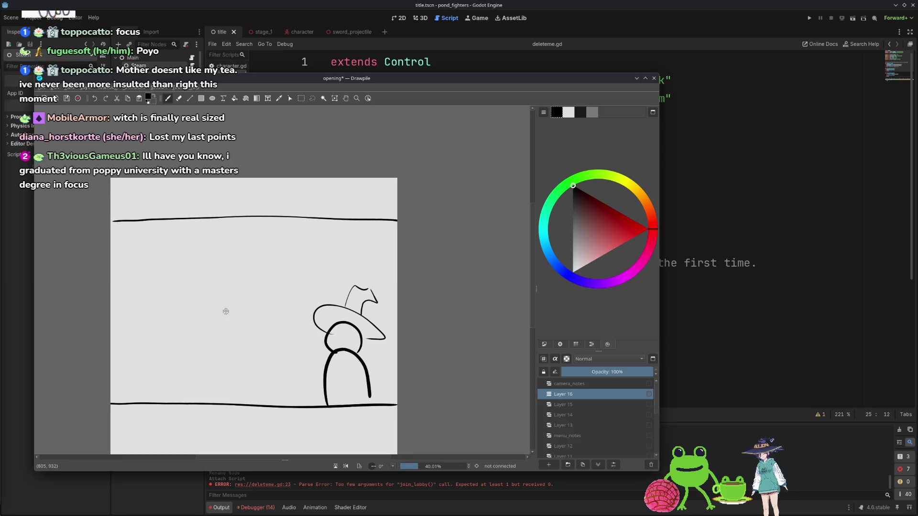
mouse_move(262, 313)
mouse_down()
mouse_move(287, 306)
mouse_move(269, 311)
mouse_move(332, 331)
mouse_move(310, 331)
mouse_move(311, 322)
mouse_move(336, 345)
mouse_move(280, 330)
mouse_move(293, 322)
mouse_move(304, 334)
mouse_move(294, 316)
mouse_up()
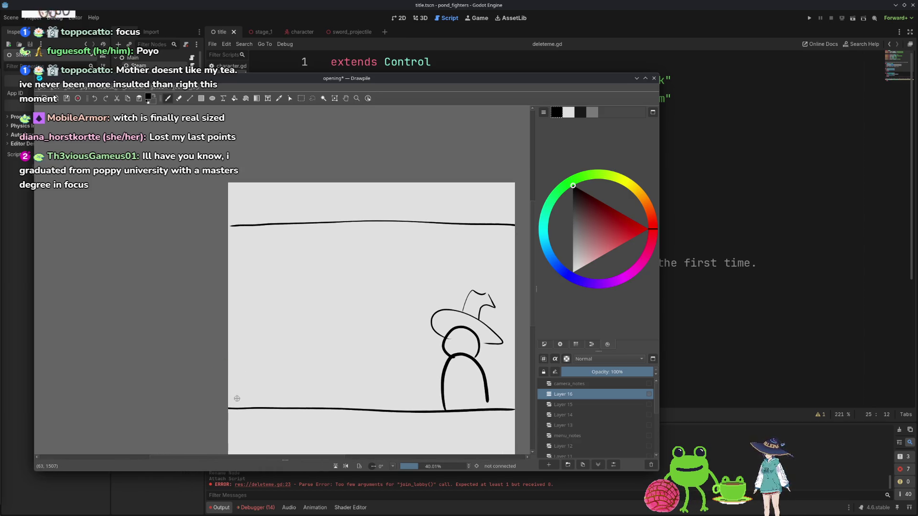
mouse_move(307, 390)
mouse_down()
mouse_move(285, 360)
mouse_move(358, 385)
mouse_move(325, 386)
mouse_move(357, 385)
mouse_move(330, 357)
mouse_move(351, 360)
mouse_move(365, 388)
mouse_up()
key(ctrl+z)
key(ctrl+z)
drag(354, 368, 352, 362)
drag(329, 360, 331, 367)
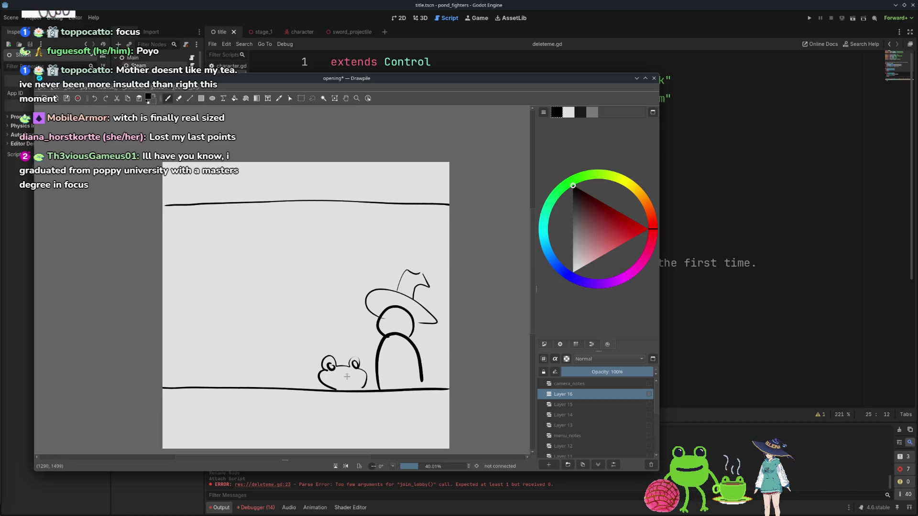
mouse_move(341, 391)
mouse_down()
mouse_move(343, 401)
mouse_move(356, 399)
mouse_up()
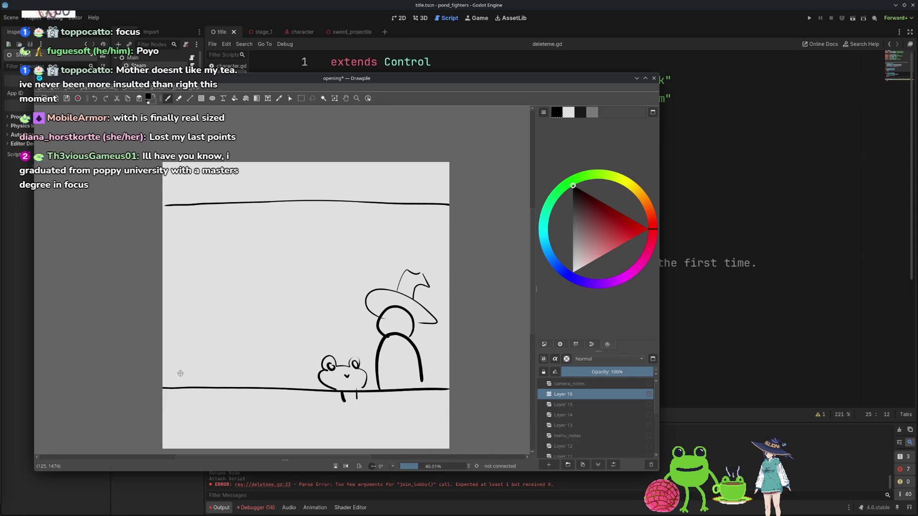
- Give the frog a gun arm, add two stick figures at left, and draw a line down to the hat
drag(179, 373, 195, 369)
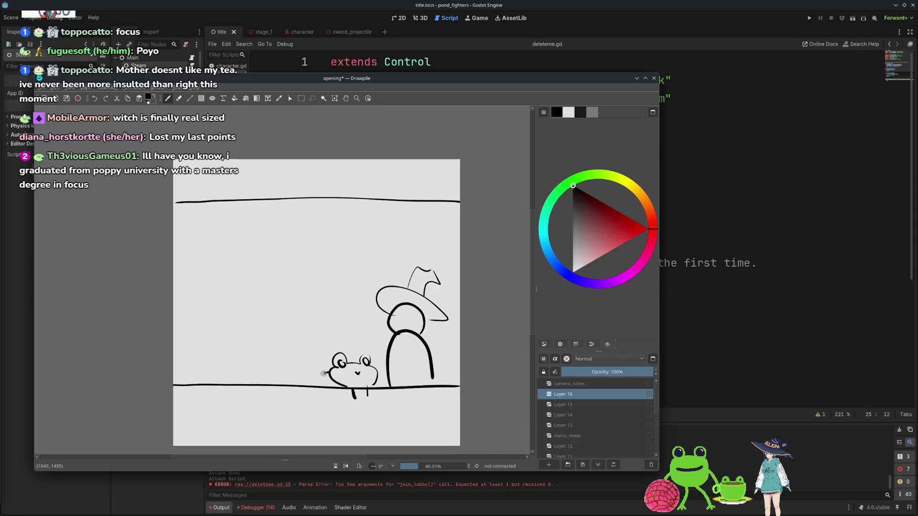
mouse_move(315, 373)
mouse_down()
mouse_move(320, 356)
mouse_move(304, 347)
mouse_move(313, 372)
mouse_move(310, 353)
mouse_move(318, 355)
mouse_move(317, 367)
mouse_move(293, 360)
mouse_up()
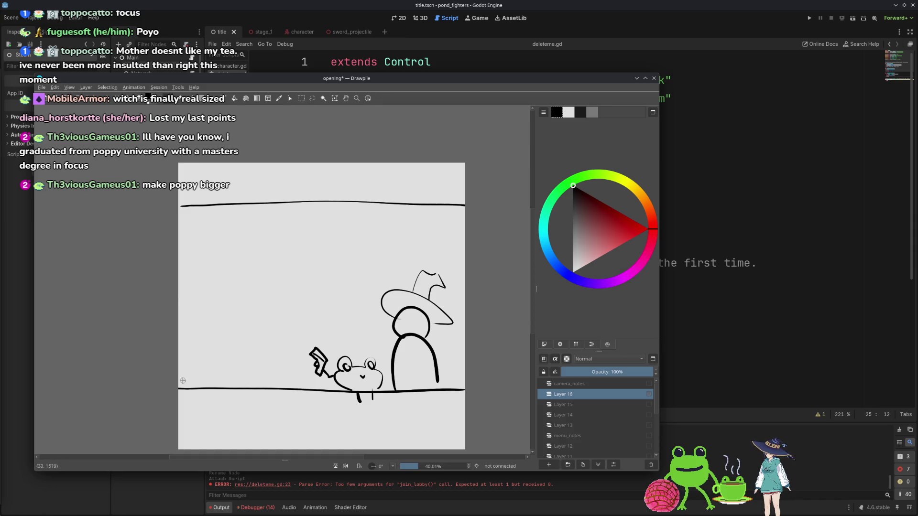
mouse_move(179, 385)
mouse_down()
mouse_move(199, 385)
mouse_move(192, 364)
mouse_move(224, 387)
mouse_up()
key(ctrl+z)
key(ctrl+z)
key(ctrl+z)
mouse_move(217, 374)
mouse_down()
mouse_move(274, 379)
mouse_move(253, 363)
mouse_move(289, 369)
mouse_up()
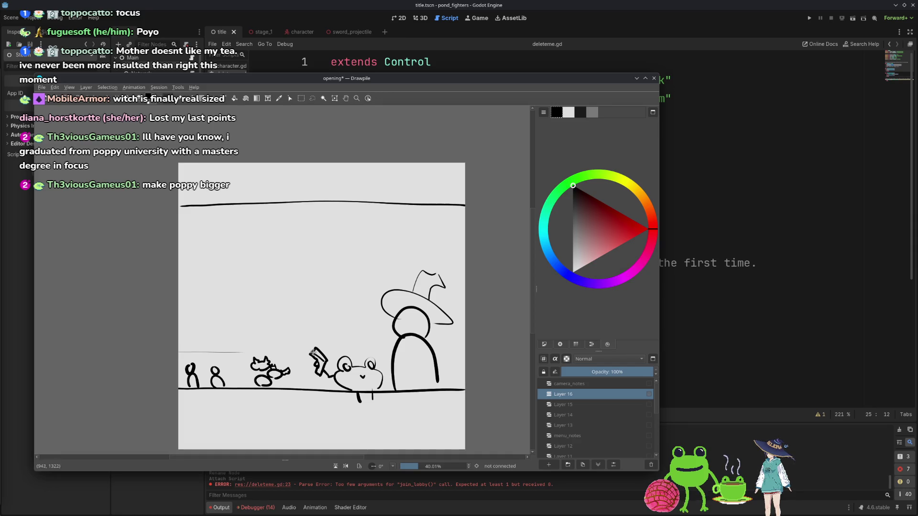
mouse_move(189, 351)
mouse_down()
mouse_move(305, 353)
mouse_move(187, 348)
mouse_up()
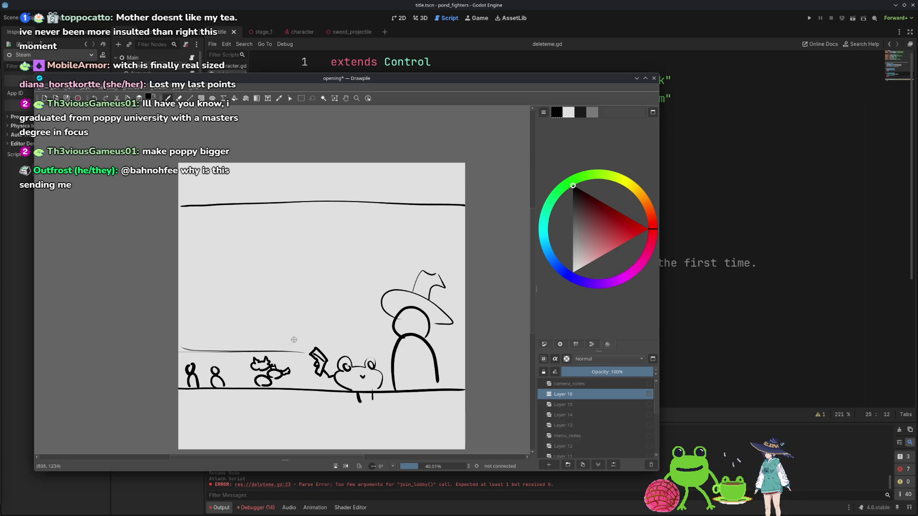
scroll(401, 296, right, 2)
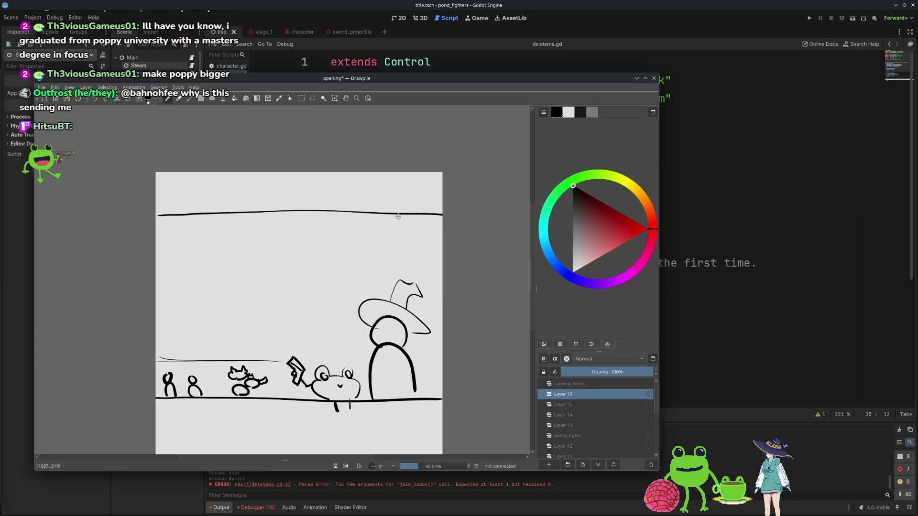
drag(396, 218, 398, 281)
- Redraw the vertical line down to the hat and add a horizontal line above the frog
drag(397, 217, 399, 276)
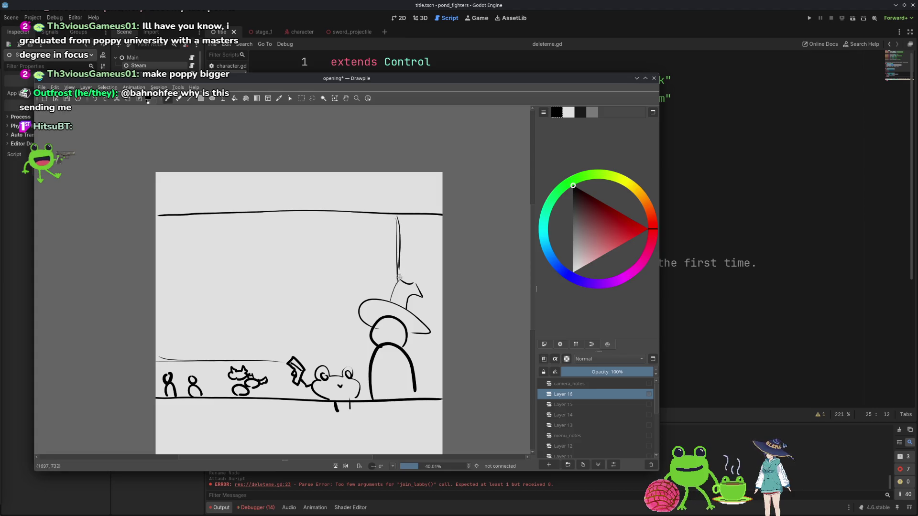
key(ctrl+z)
key(ctrl+z)
drag(382, 215, 385, 289)
key(ctrl+z)
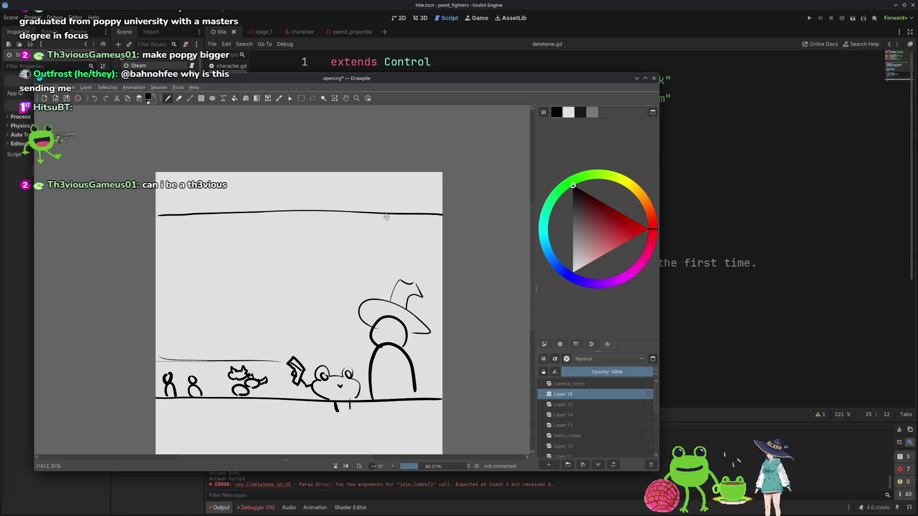
drag(394, 219, 393, 293)
drag(370, 359, 315, 359)
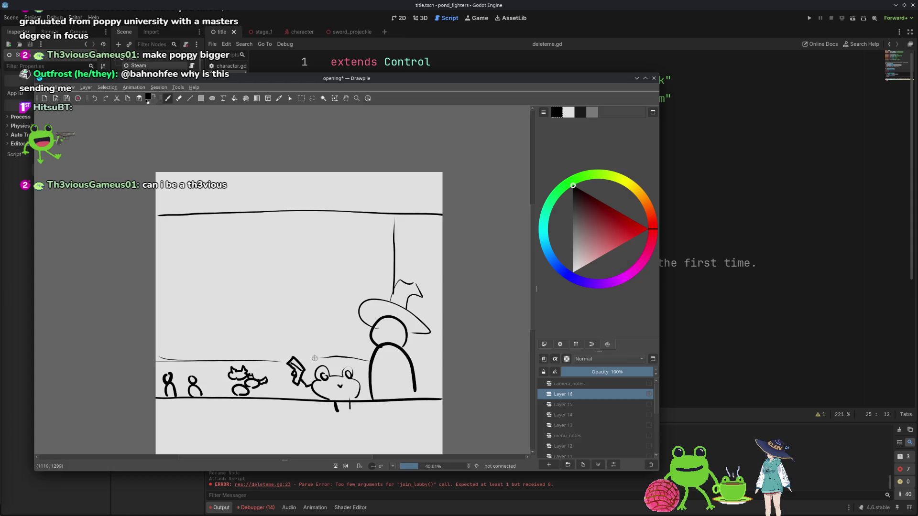
- Handwrite 'GAME/ CODE' on the left and 'CHAT' in the right-hand column
mouse_move(191, 272)
mouse_down()
mouse_move(239, 274)
mouse_move(225, 273)
mouse_move(276, 251)
mouse_up()
key(ctrl+z)
key(ctrl+z)
key(ctrl+z)
drag(287, 234, 283, 263)
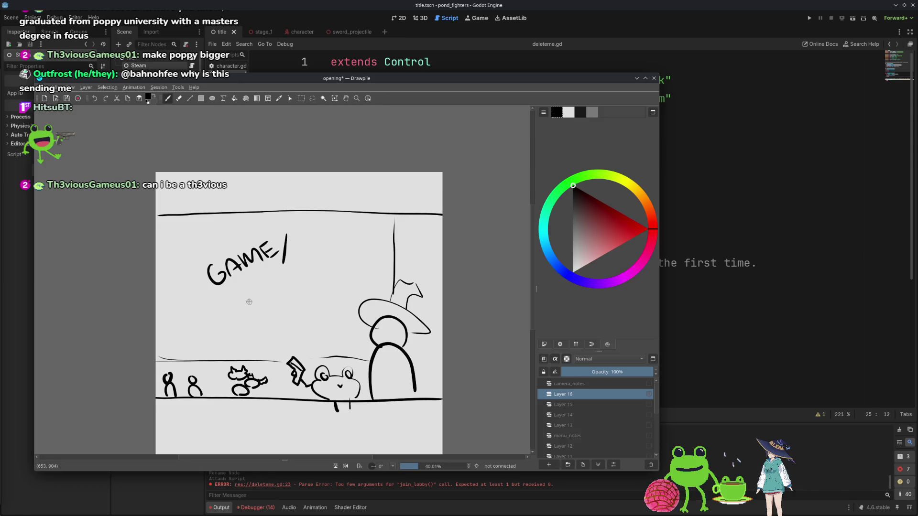
mouse_move(238, 298)
mouse_down()
mouse_move(271, 279)
mouse_move(279, 292)
mouse_up()
scroll(364, 269, right, 3)
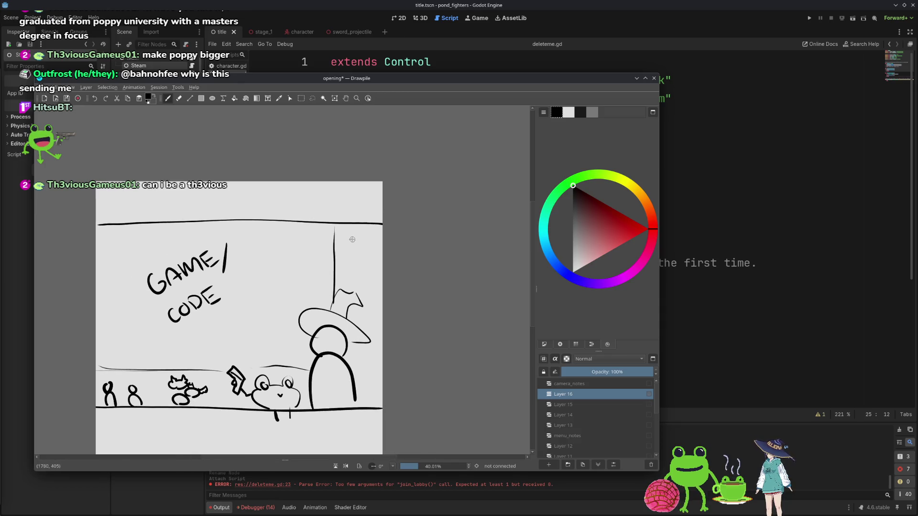
mouse_move(342, 238)
mouse_down()
mouse_move(374, 231)
mouse_move(356, 274)
mouse_move(379, 284)
mouse_move(364, 270)
mouse_move(364, 255)
mouse_up()
key(ctrl+z)
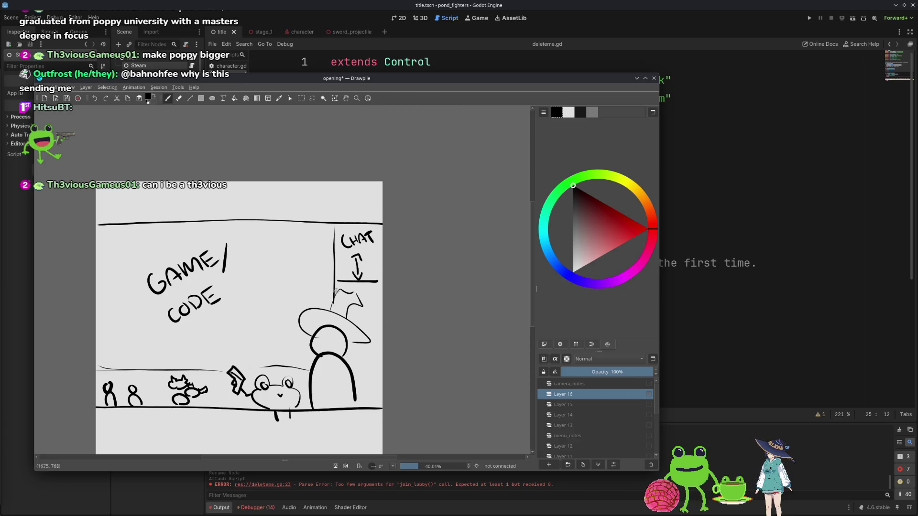
- Re-centre the canvas and sketch a box along the bottom below the ground line
scroll(340, 291, left, 3)
scroll(344, 308, down, 3)
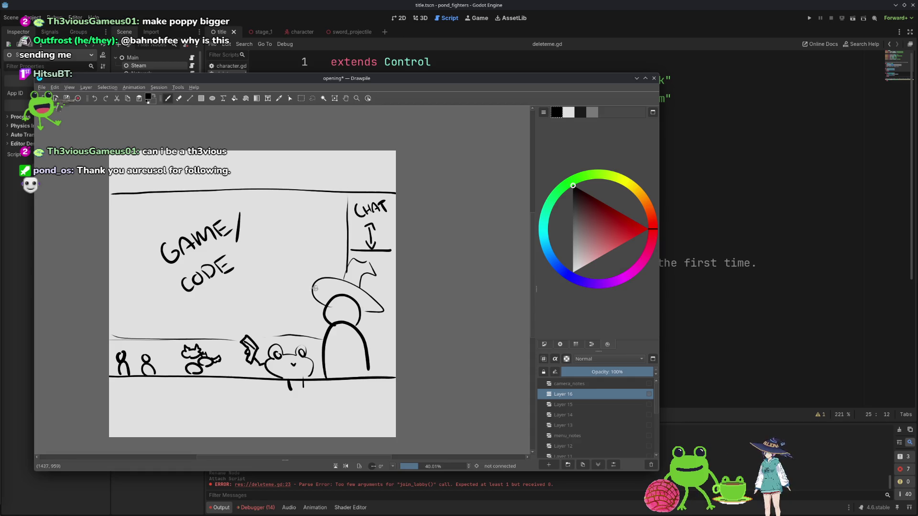
drag(106, 219, 237, 268)
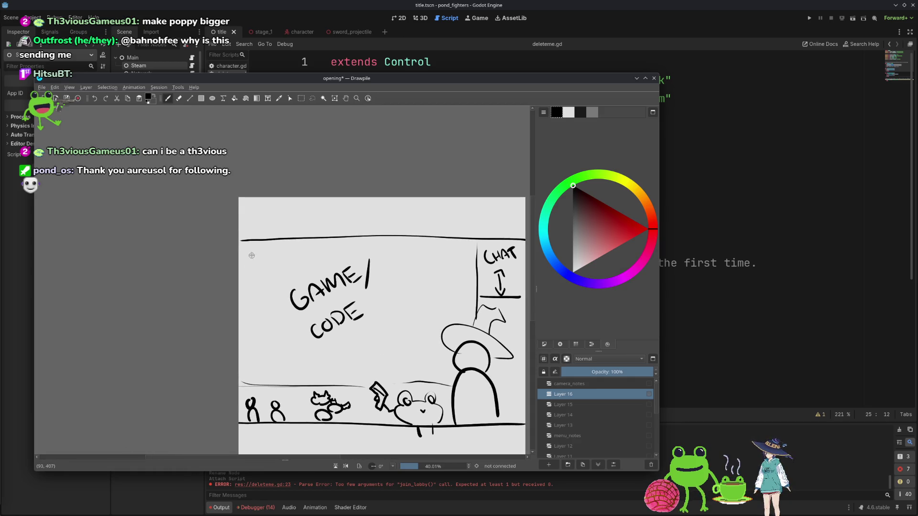
scroll(311, 348, right, 5)
scroll(311, 347, down, 2)
drag(356, 304, 335, 288)
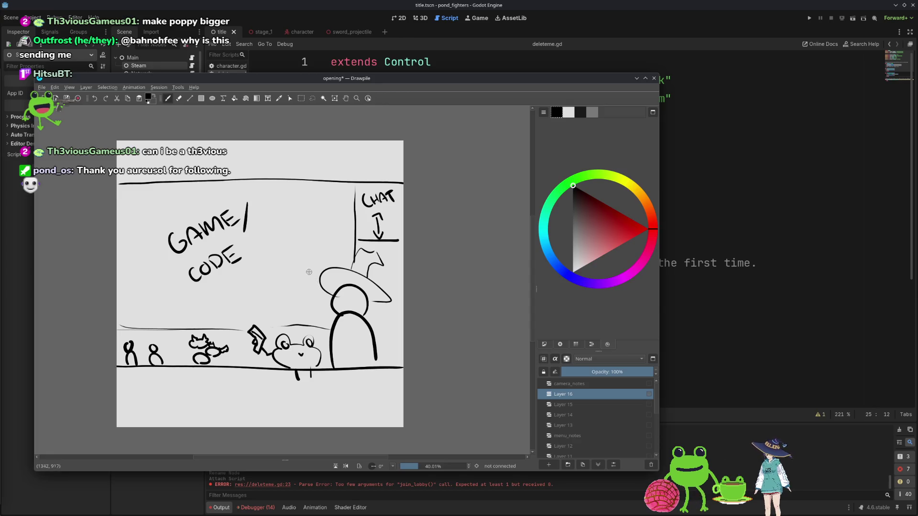
scroll(300, 265, left, 2)
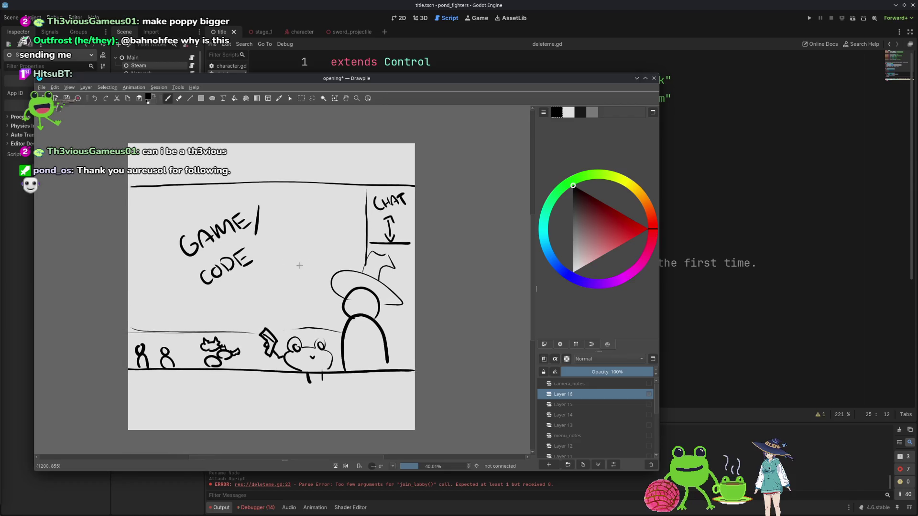
mouse_move(294, 272)
mouse_down()
mouse_move(309, 288)
mouse_move(322, 261)
mouse_move(349, 262)
mouse_move(348, 276)
mouse_move(318, 299)
mouse_move(296, 297)
mouse_move(388, 251)
mouse_up()
drag(354, 284, 363, 270)
mouse_move(284, 360)
mouse_down()
mouse_move(356, 330)
mouse_move(387, 337)
mouse_move(388, 362)
mouse_up()
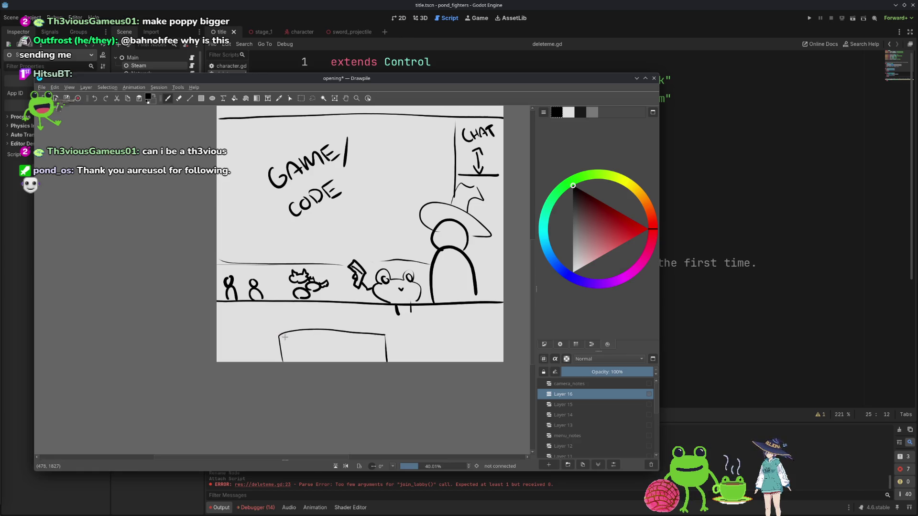
- Replace the bottom box with a new outline: top edge, left side and a doubled top line
key(ctrl+z)
mouse_move(282, 337)
mouse_down()
mouse_move(362, 337)
mouse_move(322, 337)
mouse_move(360, 340)
mouse_move(357, 360)
mouse_up()
key(ctrl+z)
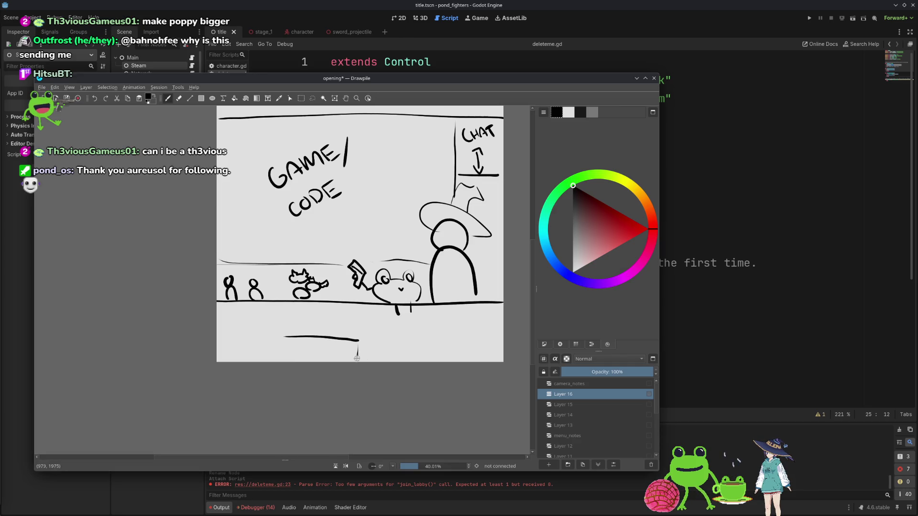
mouse_move(285, 338)
mouse_down()
mouse_move(284, 361)
mouse_move(311, 329)
mouse_move(316, 336)
mouse_up()
scroll(329, 335, up, 5)
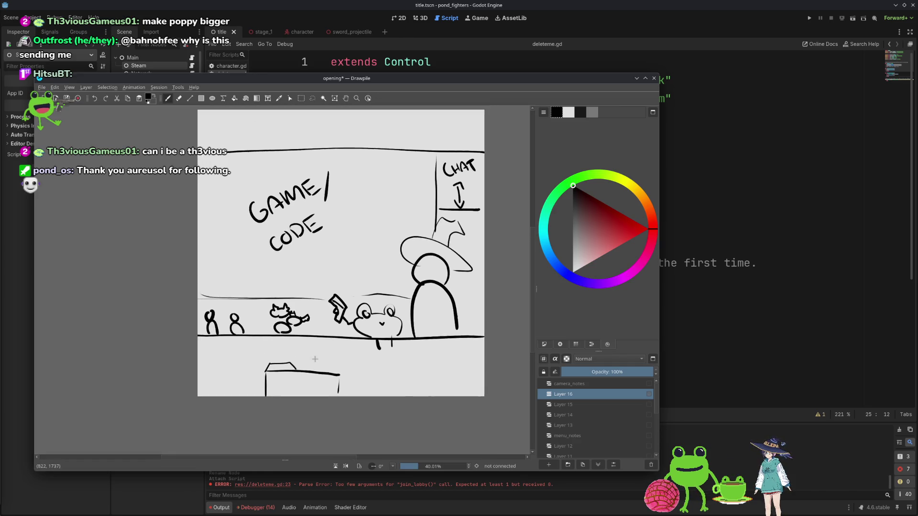
scroll(326, 354, down, 4)
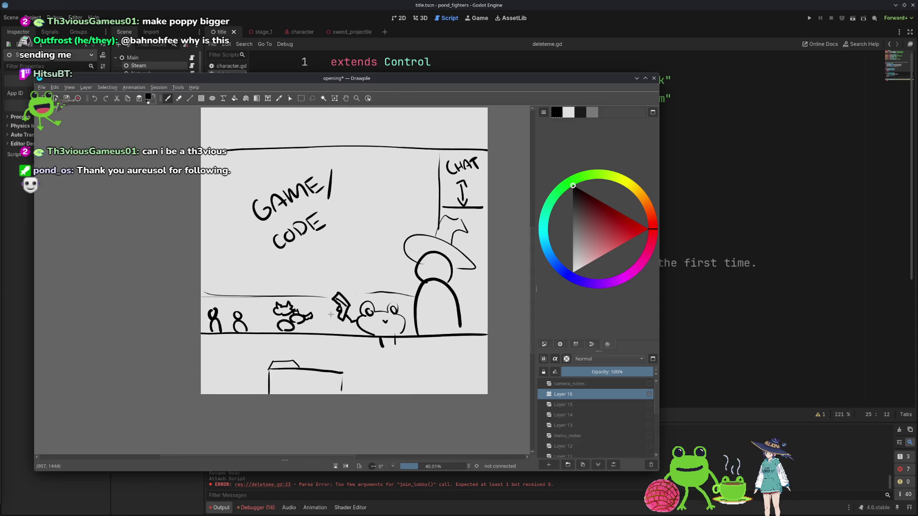
drag(287, 345, 342, 350)
drag(284, 350, 337, 354)
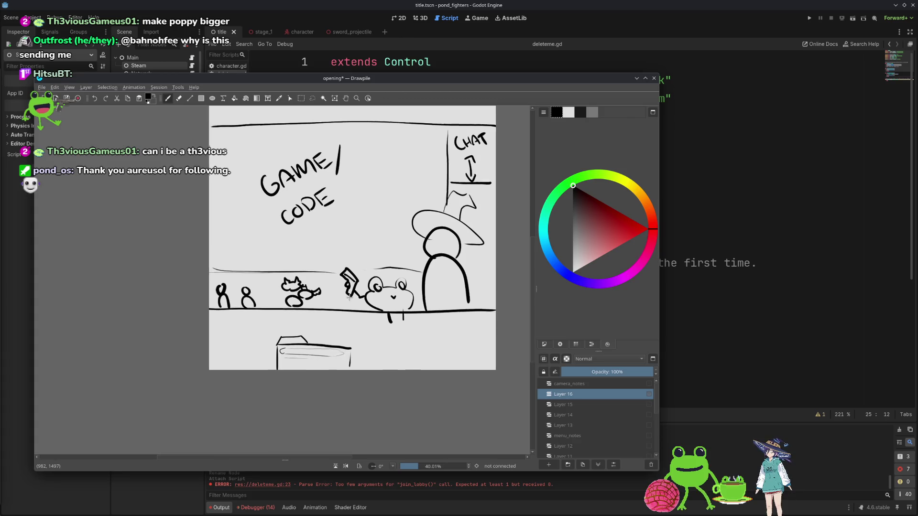
scroll(327, 296, up, 3)
scroll(327, 296, right, 3)
scroll(330, 308, up, 1)
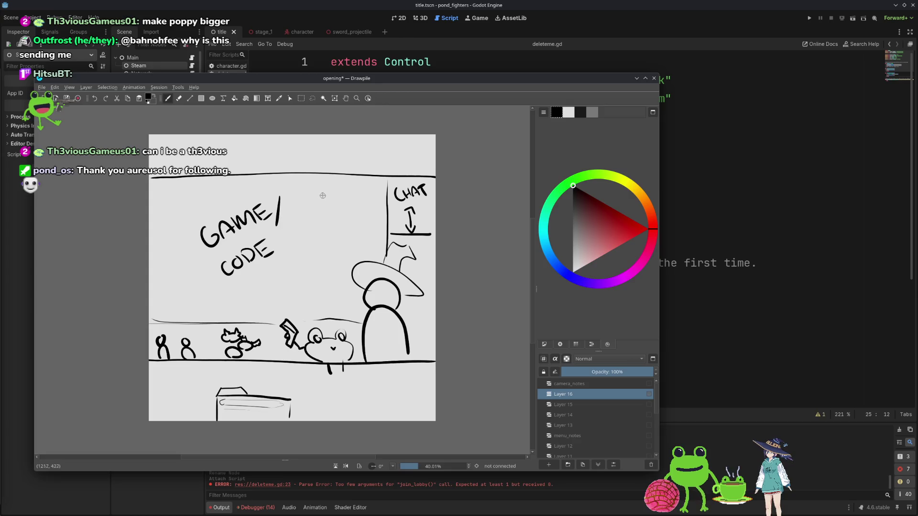
scroll(288, 266, left, 3)
scroll(311, 282, down, 2)
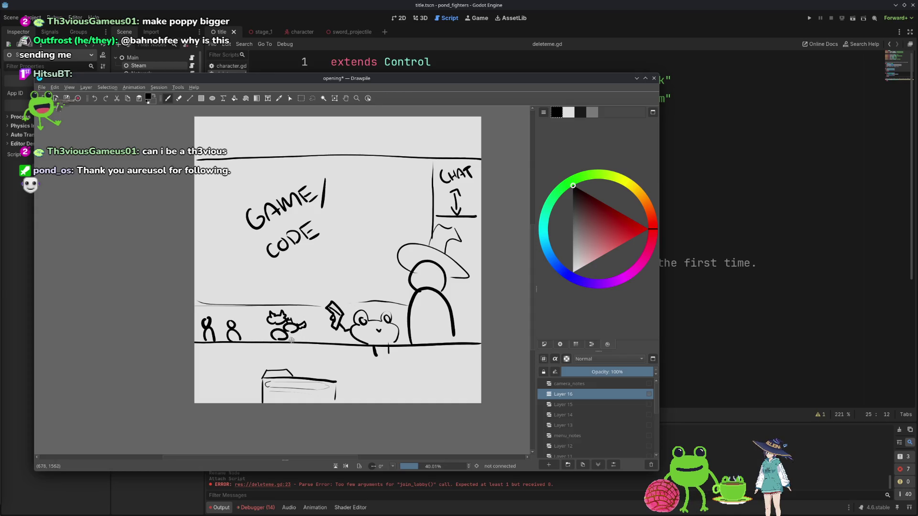
- Draw a speech bubble above the left stick figures and begin the letters 'SHR' inside it
mouse_move(201, 305)
mouse_down()
mouse_move(287, 278)
mouse_move(289, 302)
mouse_up()
drag(201, 304, 289, 301)
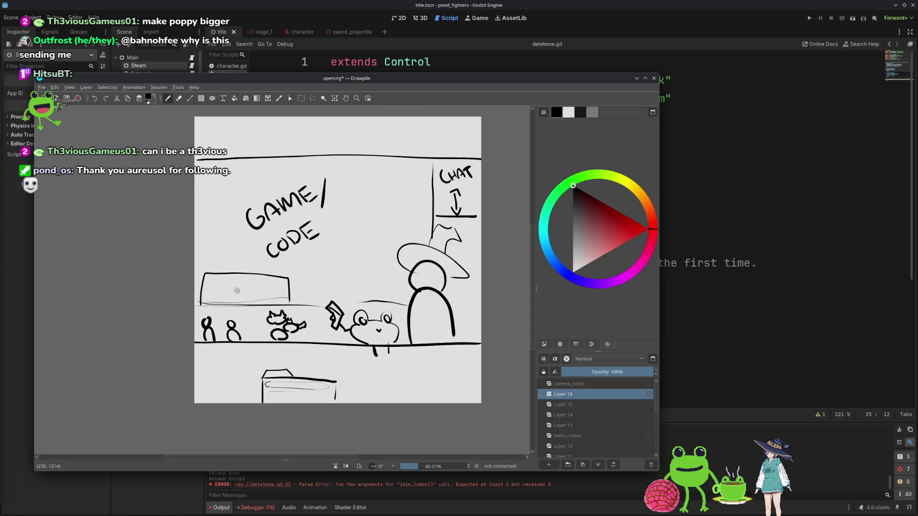
mouse_move(205, 288)
mouse_down()
mouse_move(244, 288)
mouse_move(243, 275)
mouse_up()
key(ctrl+z)
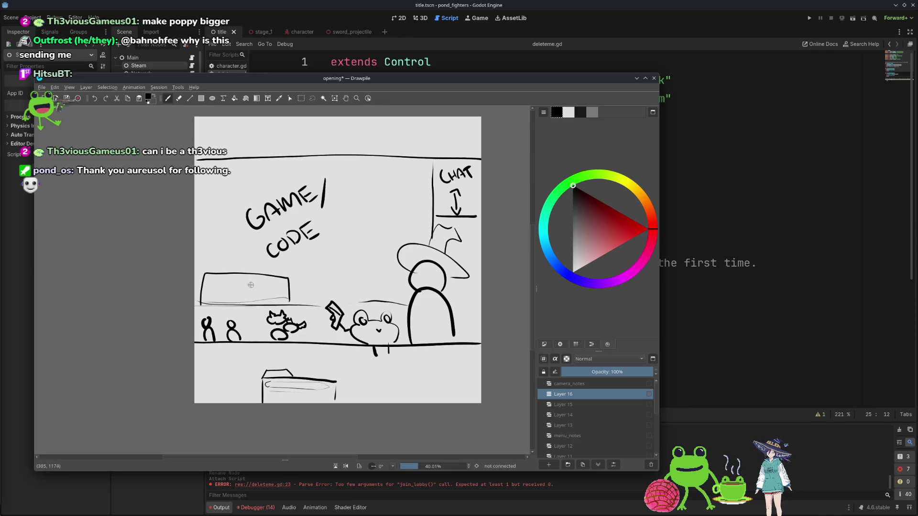
key(ctrl+z)
key(ctrl+z)
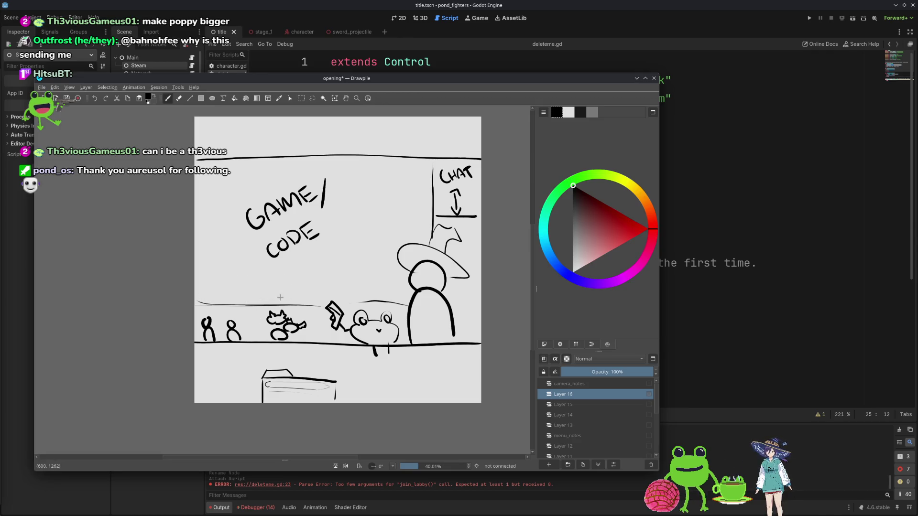
drag(338, 289, 288, 285)
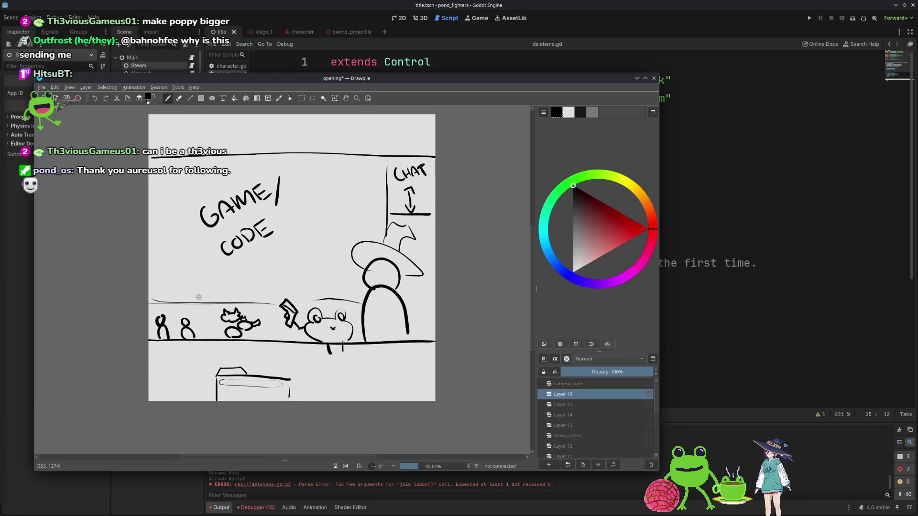
drag(197, 287, 199, 311)
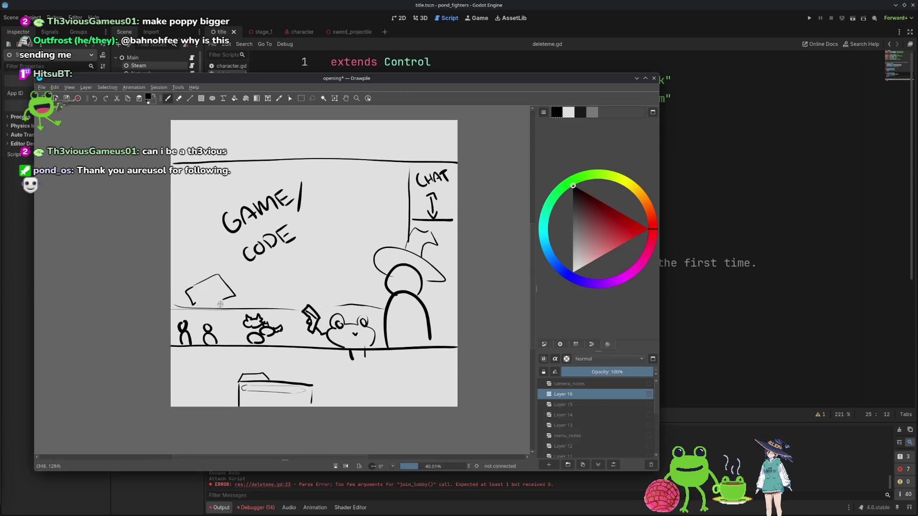
mouse_move(191, 280)
mouse_down()
mouse_move(187, 300)
mouse_move(245, 294)
mouse_move(206, 314)
mouse_move(232, 304)
mouse_up()
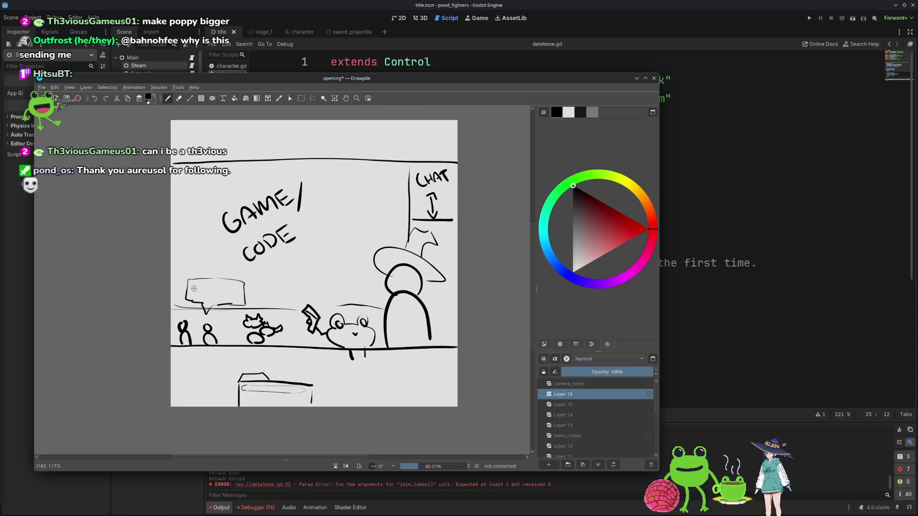
mouse_move(196, 288)
mouse_down()
mouse_move(198, 298)
mouse_move(211, 289)
mouse_up()
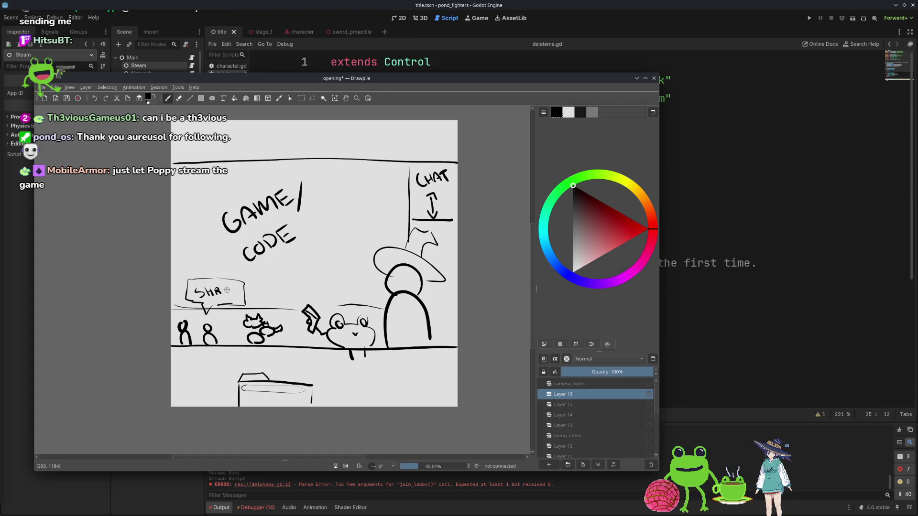
- Complete the word 'SCHRK' in the bubble and erase the box below the ground line
key(ctrl+z)
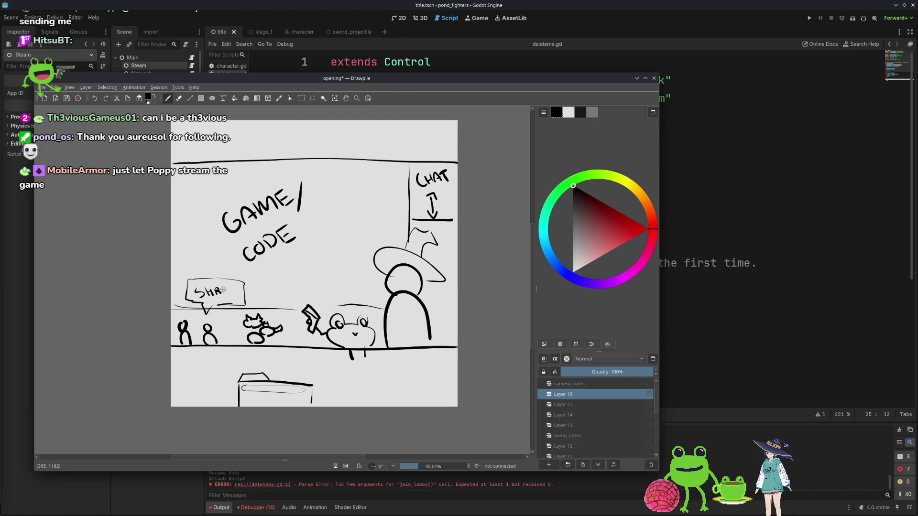
drag(234, 294, 245, 304)
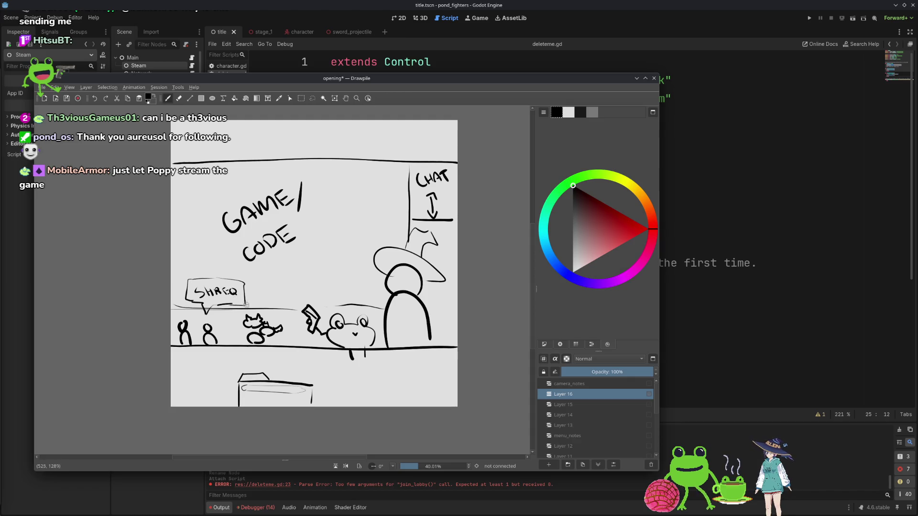
key(ctrl+z)
key(ctrl+z)
key(ctrl+z)
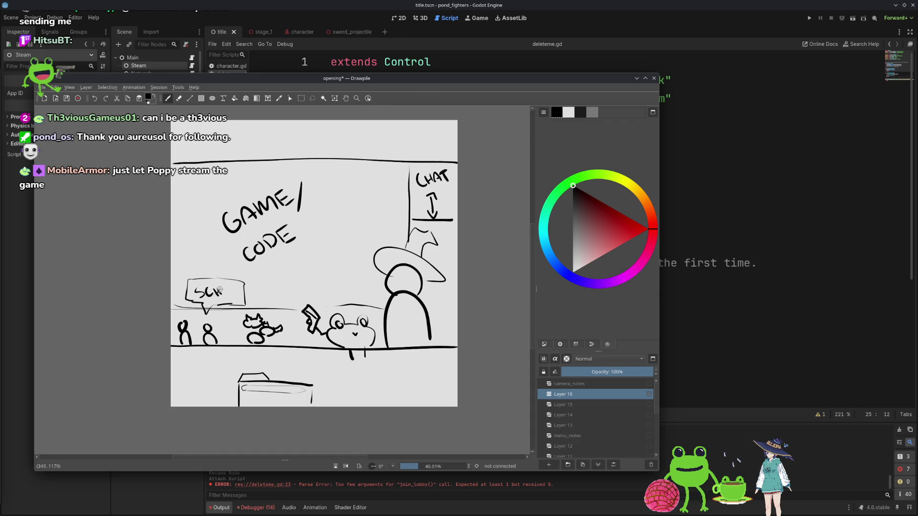
drag(236, 289, 243, 298)
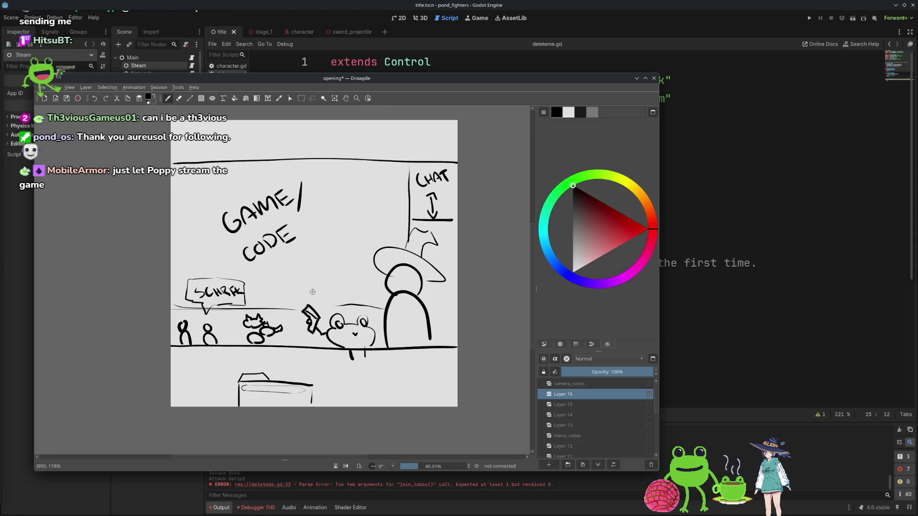
mouse_move(357, 297)
mouse_down()
mouse_move(329, 292)
mouse_move(329, 278)
mouse_move(328, 306)
mouse_move(290, 336)
mouse_up()
mouse_move(267, 365)
mouse_down()
mouse_move(234, 361)
mouse_move(226, 394)
mouse_move(240, 377)
mouse_move(225, 370)
mouse_move(260, 388)
mouse_move(265, 372)
mouse_move(301, 397)
mouse_move(268, 365)
mouse_up()
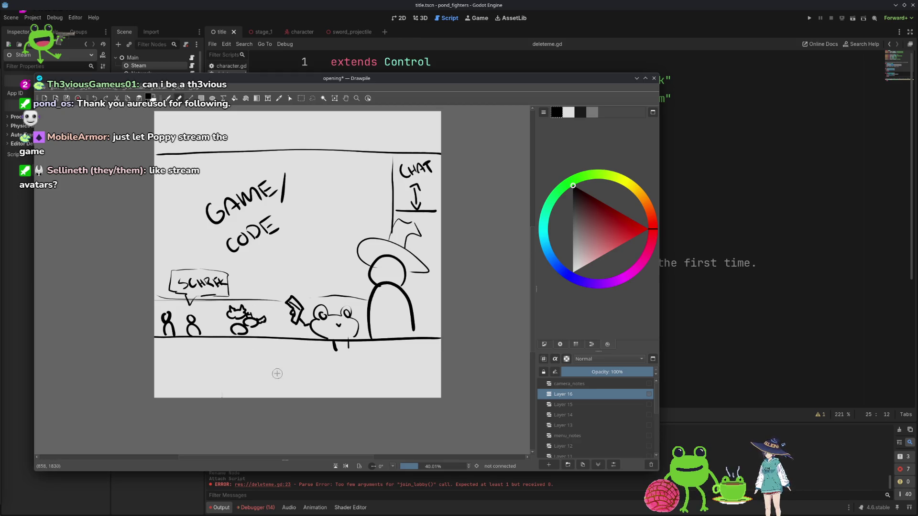
- Give the second bottom figure a head, a sword stroke beside it, and two small ovals
mouse_move(251, 364)
mouse_down()
mouse_move(256, 377)
mouse_move(282, 374)
mouse_up()
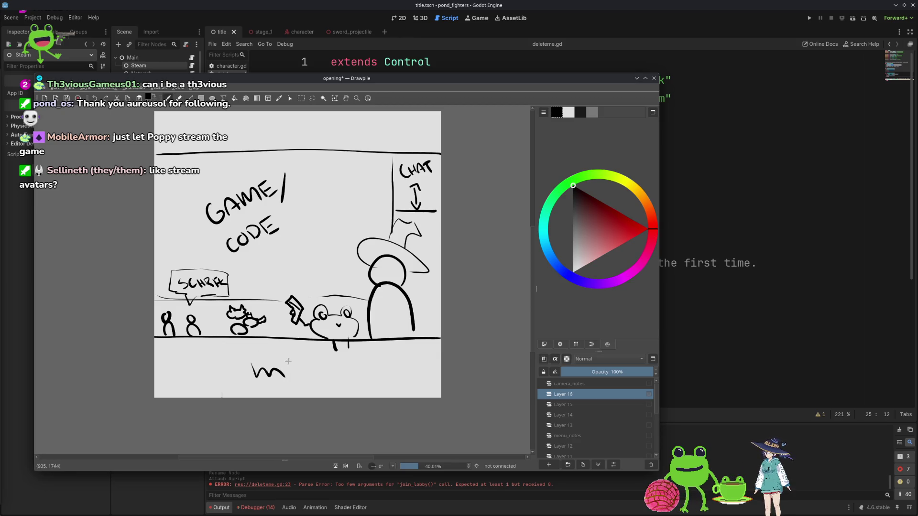
key(ctrl+z)
mouse_move(188, 395)
mouse_down()
mouse_move(194, 381)
mouse_move(202, 395)
mouse_move(189, 379)
mouse_move(227, 393)
mouse_move(217, 386)
mouse_up()
key(ctrl+z)
key(ctrl+z)
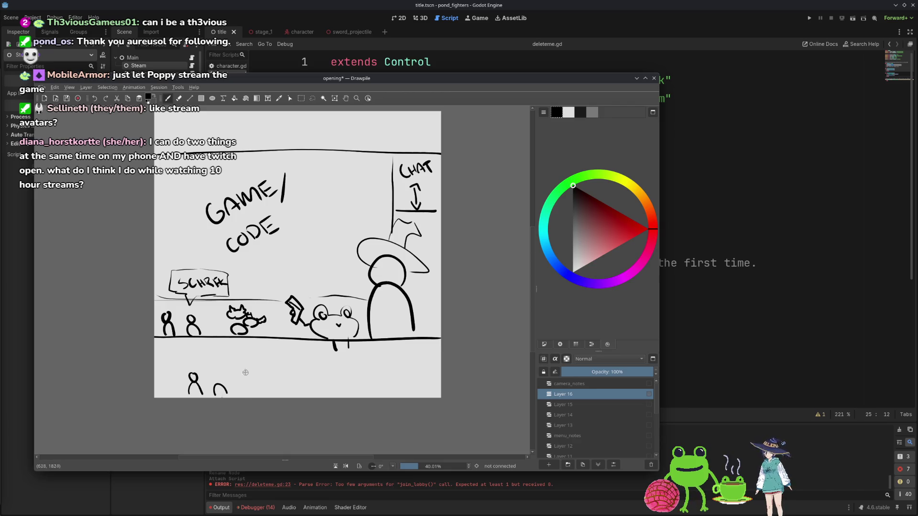
drag(214, 376, 221, 377)
key(ctrl+z)
key(ctrl+z)
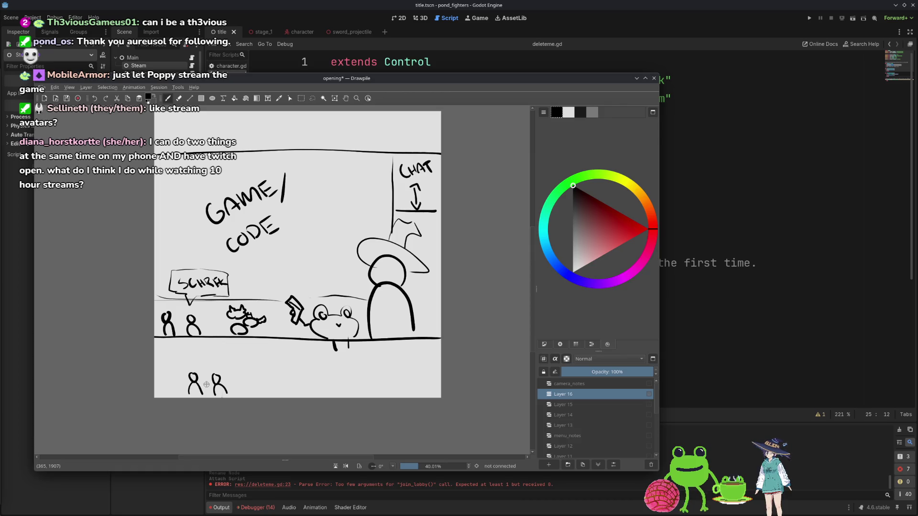
mouse_move(225, 374)
mouse_down()
mouse_move(223, 354)
mouse_move(235, 355)
mouse_move(243, 378)
mouse_move(235, 376)
mouse_move(235, 386)
mouse_move(247, 375)
mouse_move(240, 391)
mouse_move(294, 384)
mouse_up()
key(ctrl+z)
key(ctrl+z)
key(ctrl+z)
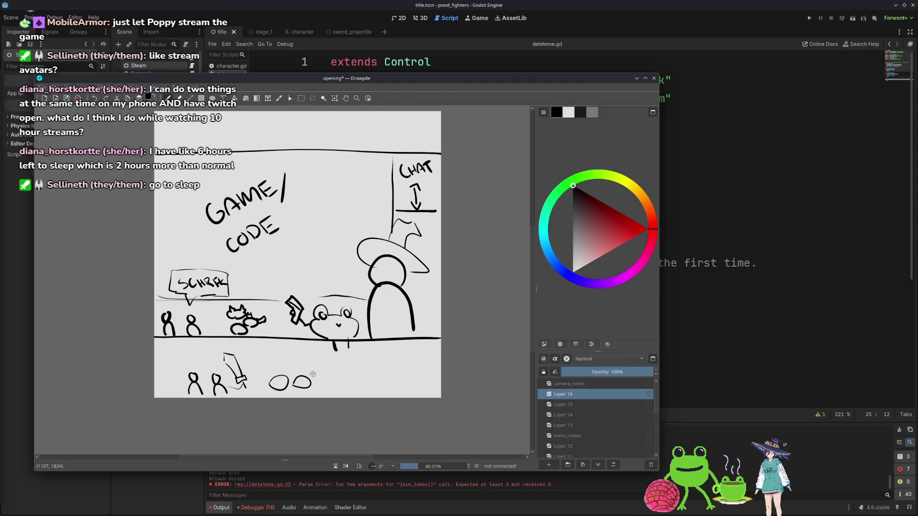
- Undo the two small ovals and the trial L, circle, triangle and D strokes at the sketch's bottom
key(ctrl+z)
drag(295, 377, 312, 387)
key(ctrl+z)
key(ctrl+z)
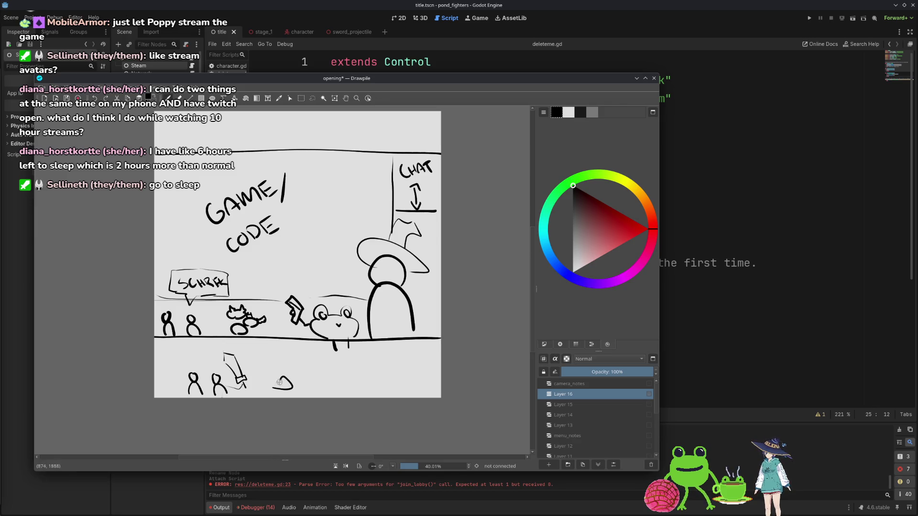
drag(271, 388, 290, 382)
key(ctrl+z)
key(ctrl+z)
key(ctrl+z)
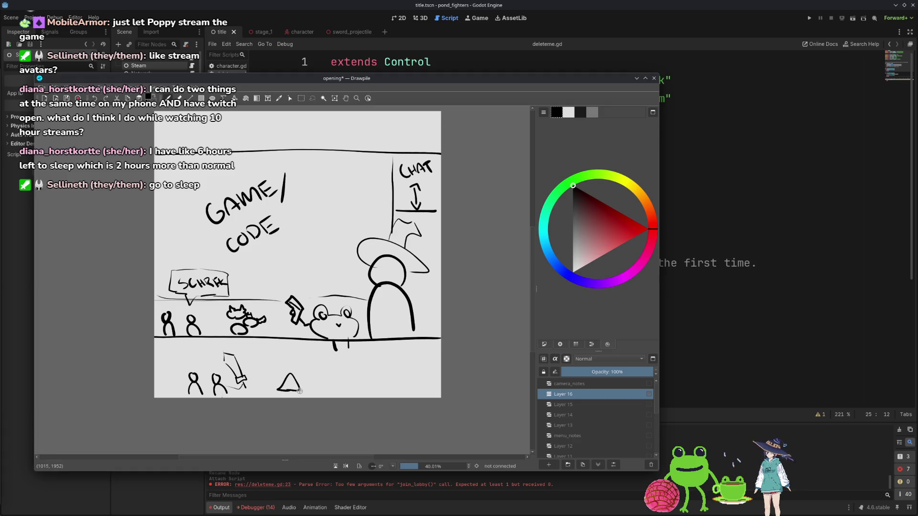
key(ctrl+z)
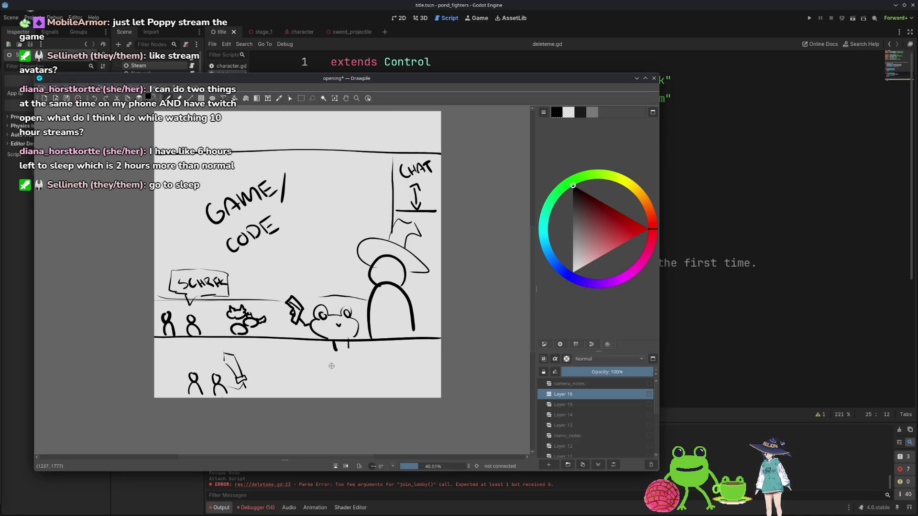
mouse_move(278, 391)
mouse_down()
mouse_move(293, 383)
mouse_move(283, 388)
mouse_up()
key(ctrl+z)
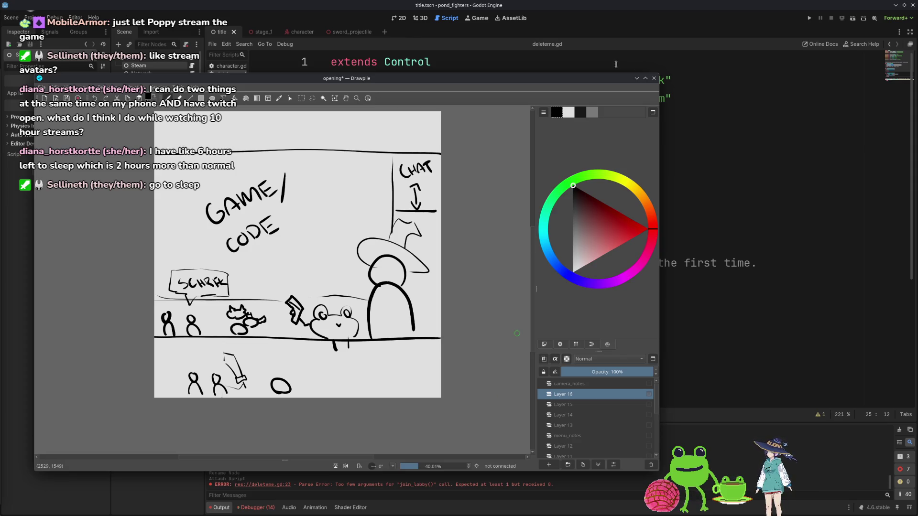
click(637, 78)
- Place the text caret on line 12 of steam_helper.gd in the Godot script editor
click(630, 264)
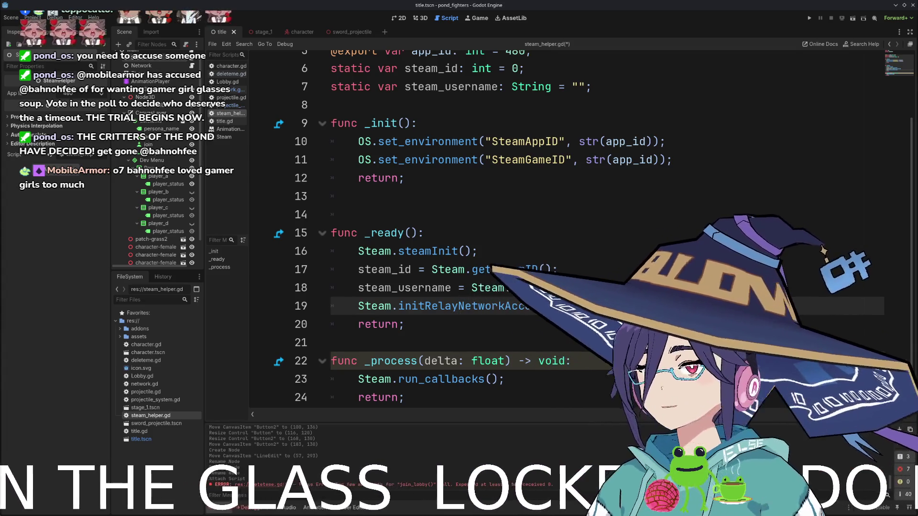
- Open network.gd from the script list and look over its code
scroll(478, 239, down, 1)
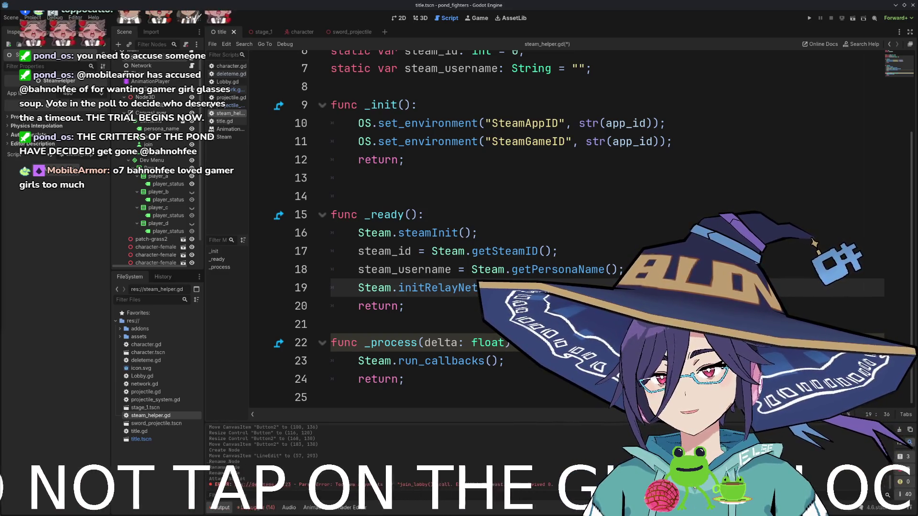
scroll(353, 125, up, 2)
scroll(354, 125, down, 2)
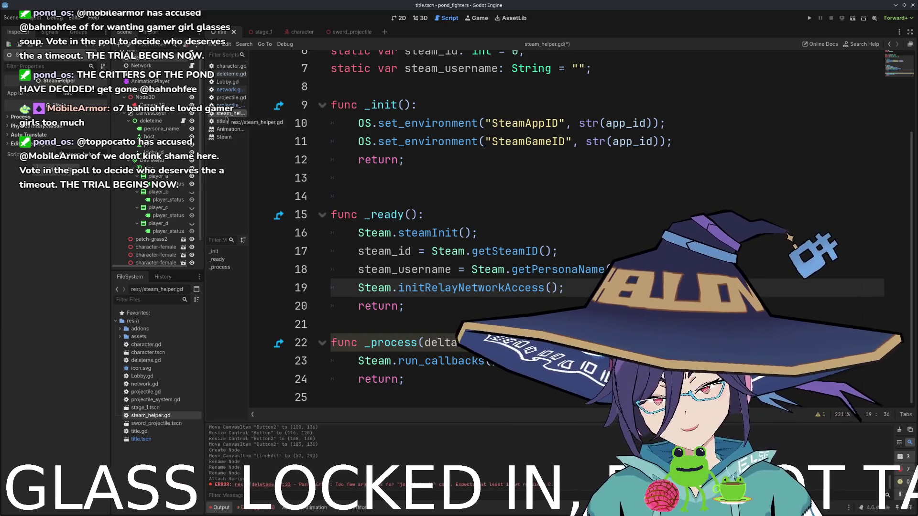
scroll(430, 225, up, 1)
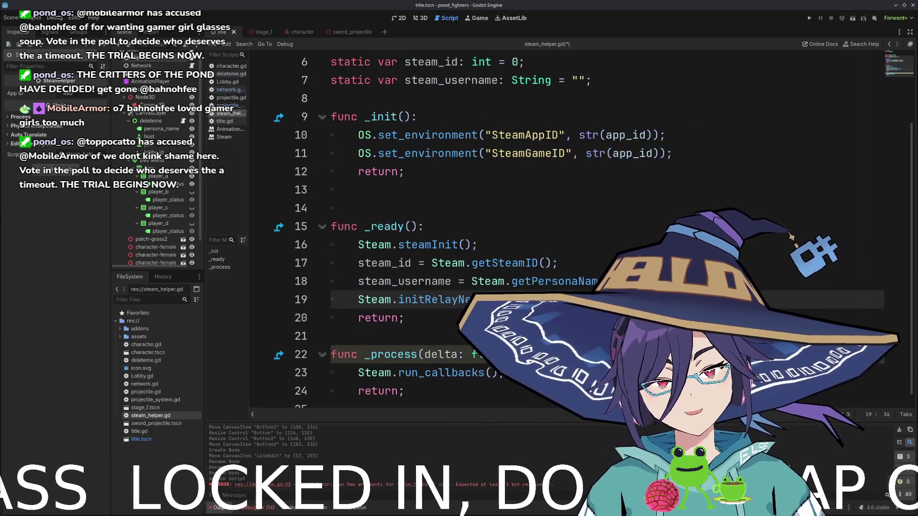
click(230, 90)
scroll(281, 178, down, 6)
scroll(417, 202, up, 6)
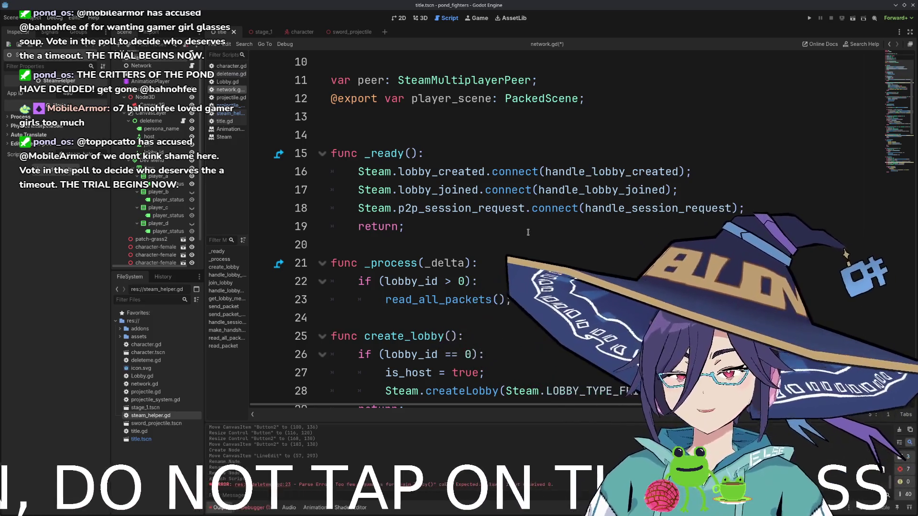
- Move the Steam.createLobby line on line 28 above is_host = true
scroll(539, 260, down, 12)
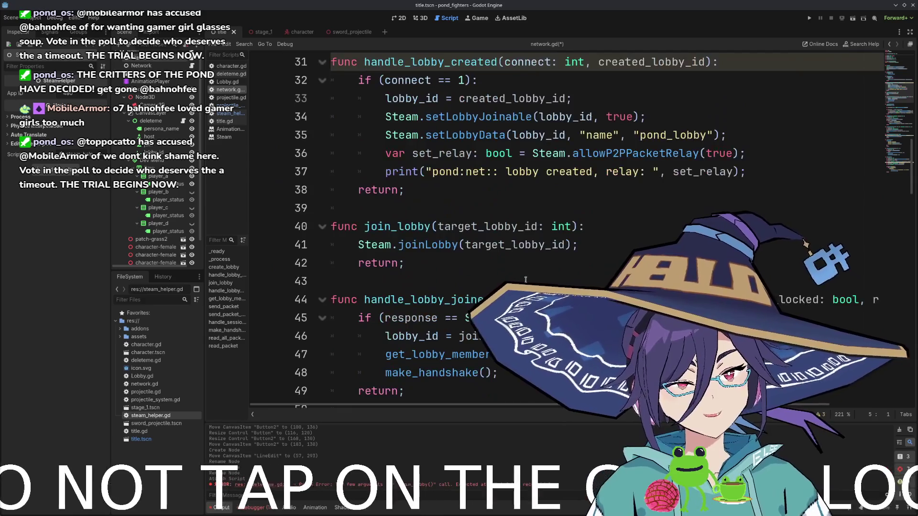
scroll(531, 281, up, 4)
scroll(531, 281, up, 1)
scroll(531, 281, down, 2)
scroll(531, 281, up, 2)
scroll(531, 281, down, 5)
scroll(531, 281, down, 3)
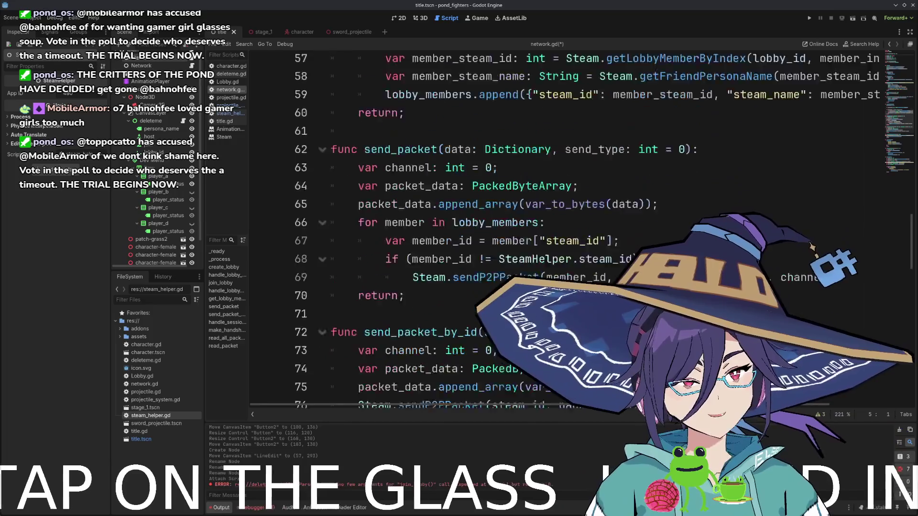
scroll(515, 280, up, 9)
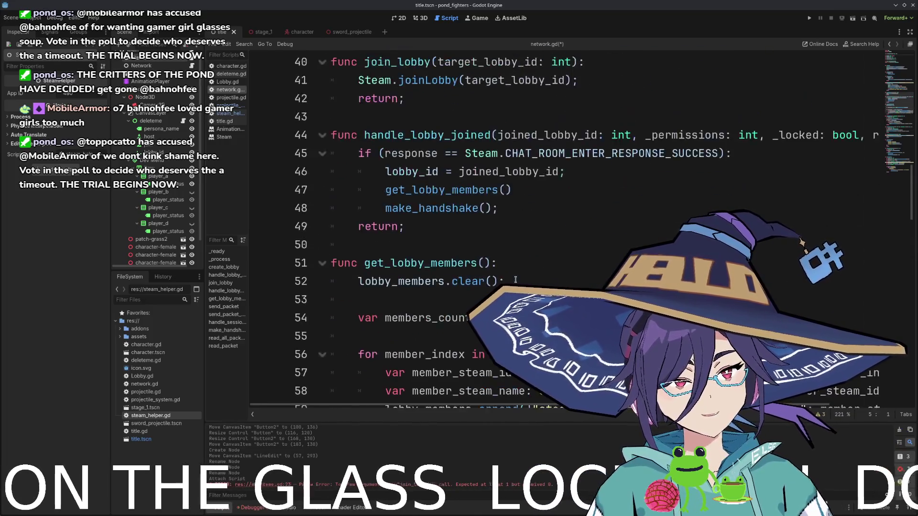
scroll(412, 121, up, 6)
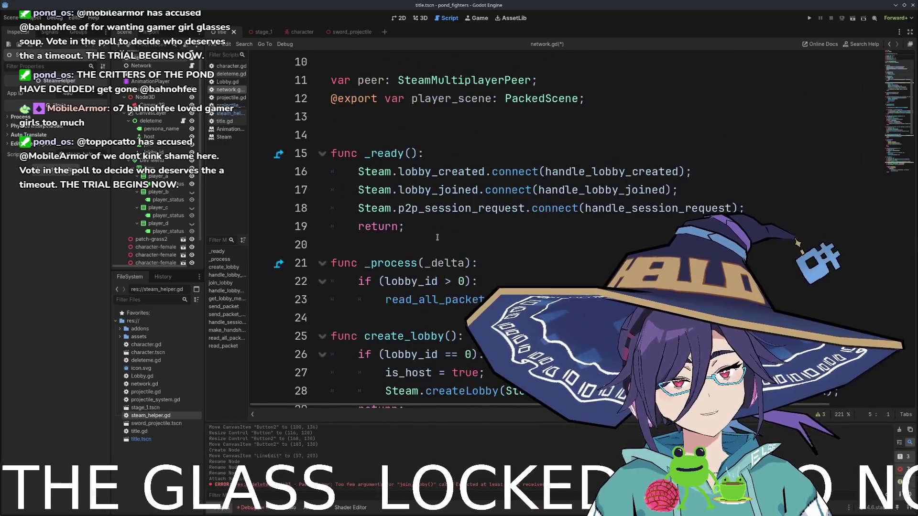
scroll(437, 237, down, 4)
double_click(462, 172)
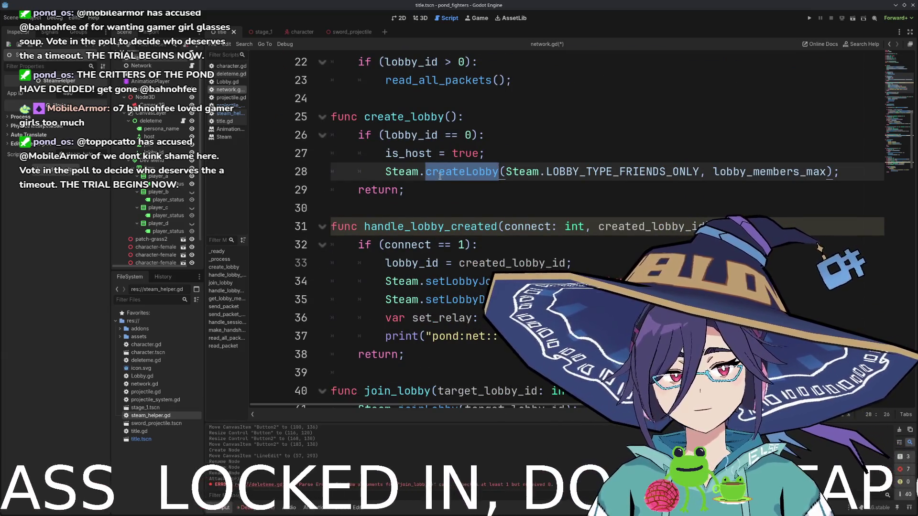
key(alt+Up)
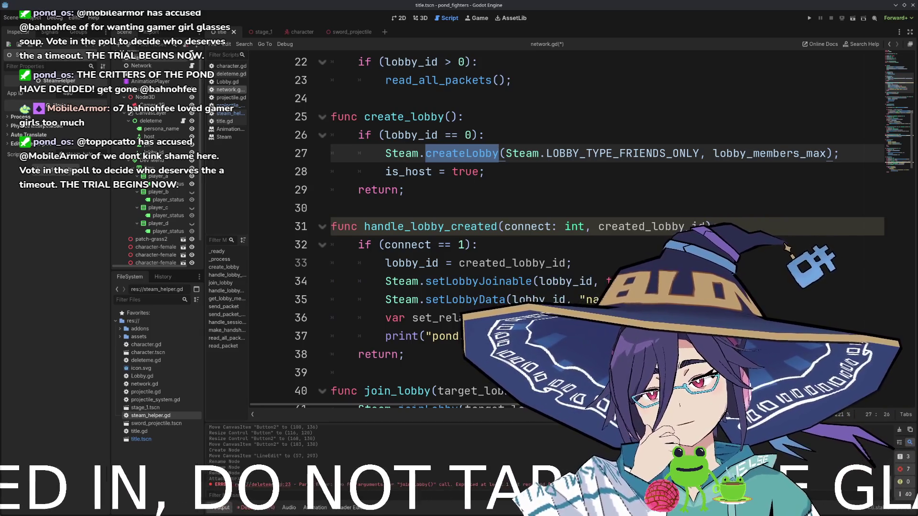
- Put the caret inside handle_lobby_created
scroll(449, 210, down, 1)
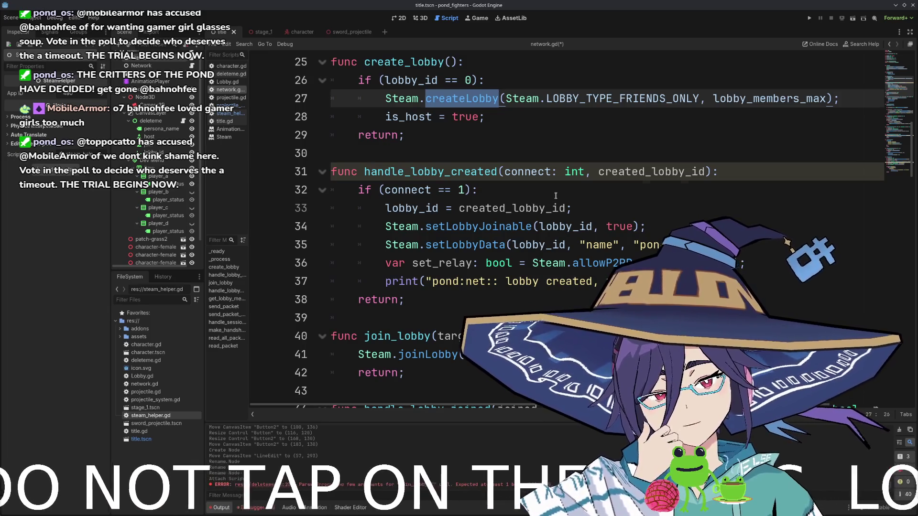
click(556, 196)
scroll(465, 198, up, 5)
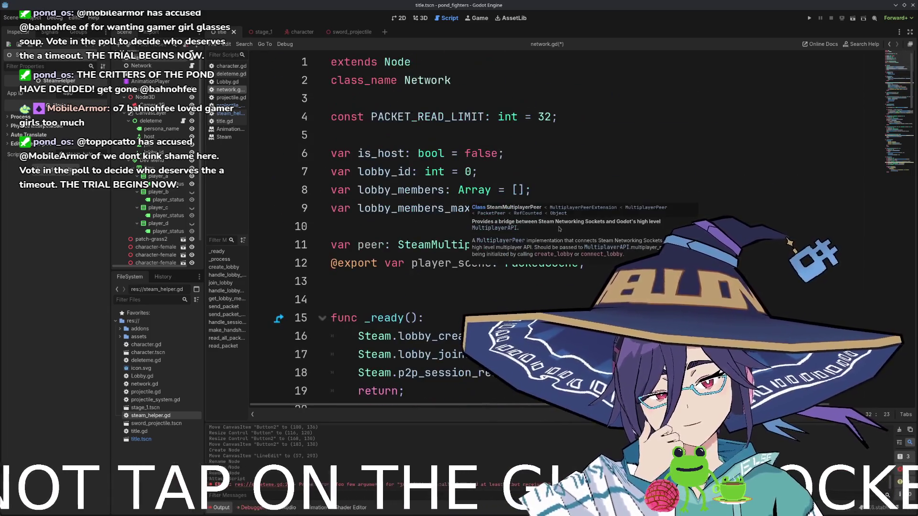
scroll(459, 210, down, 9)
scroll(471, 227, down, 2)
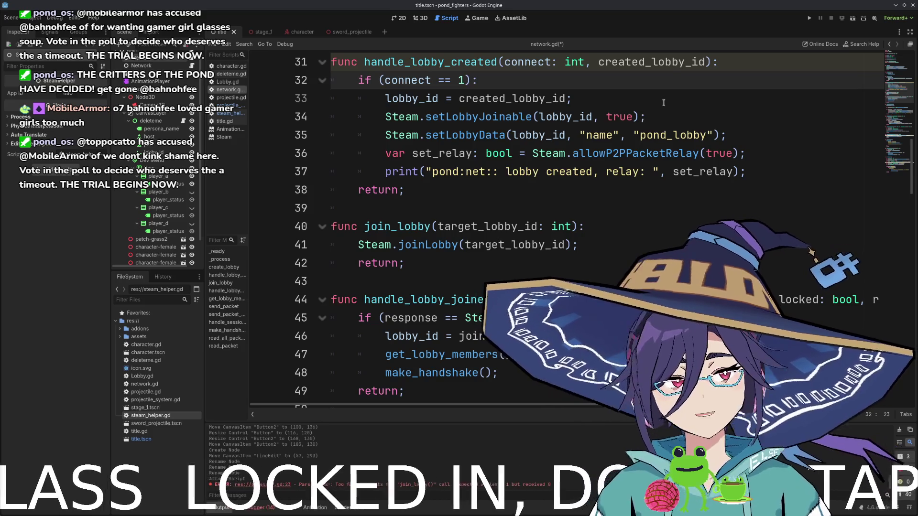
- Add a new line after the lobby_id assignment, discarding the draft 'peer = Steam' text
click(653, 101)
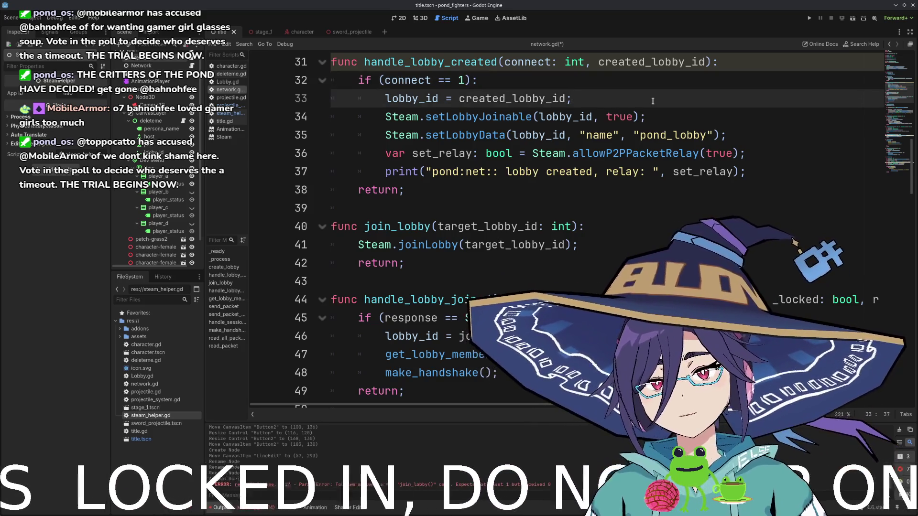
key(Return)
text(peer)
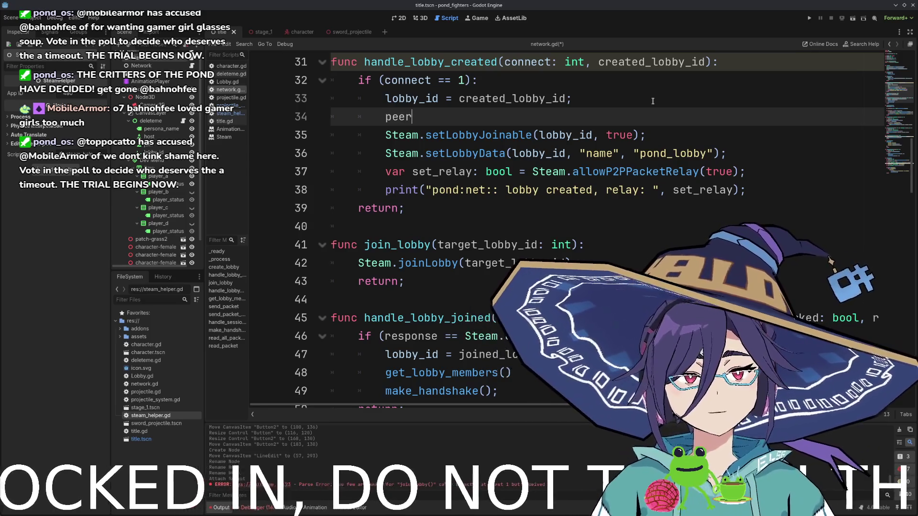
text( = Steam)
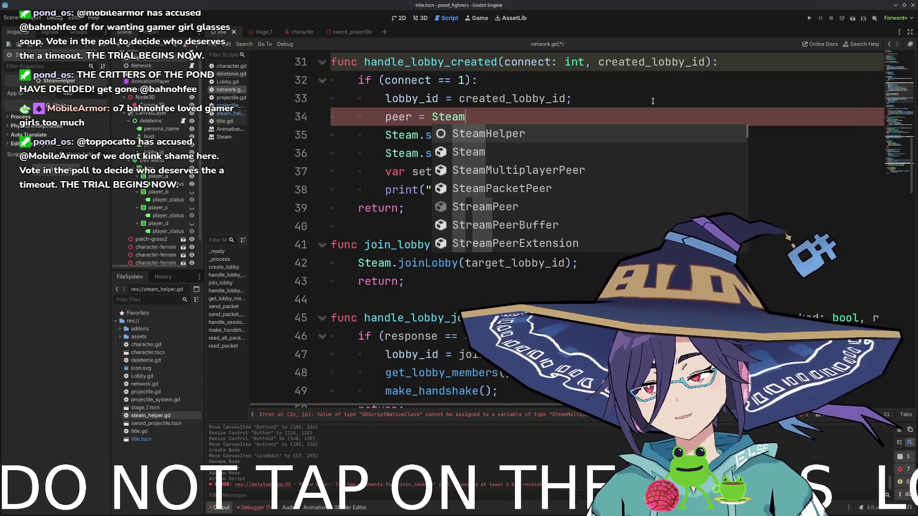
key(ctrl+z)
- Select the peer variable declared on line 11
click(539, 92)
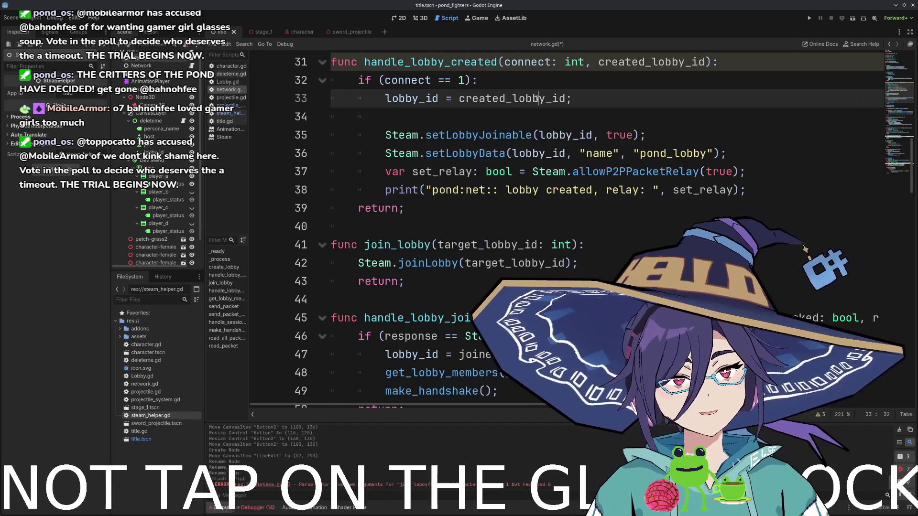
scroll(538, 92, up, 10)
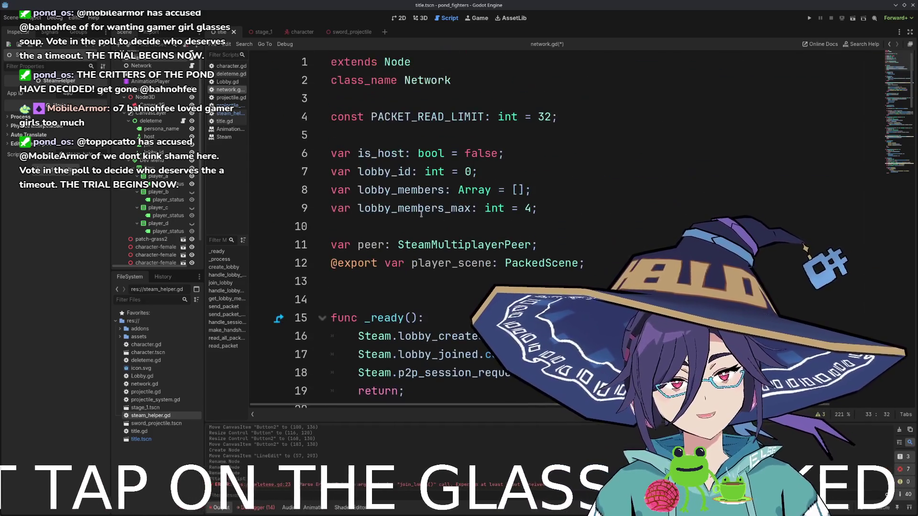
double_click(377, 242)
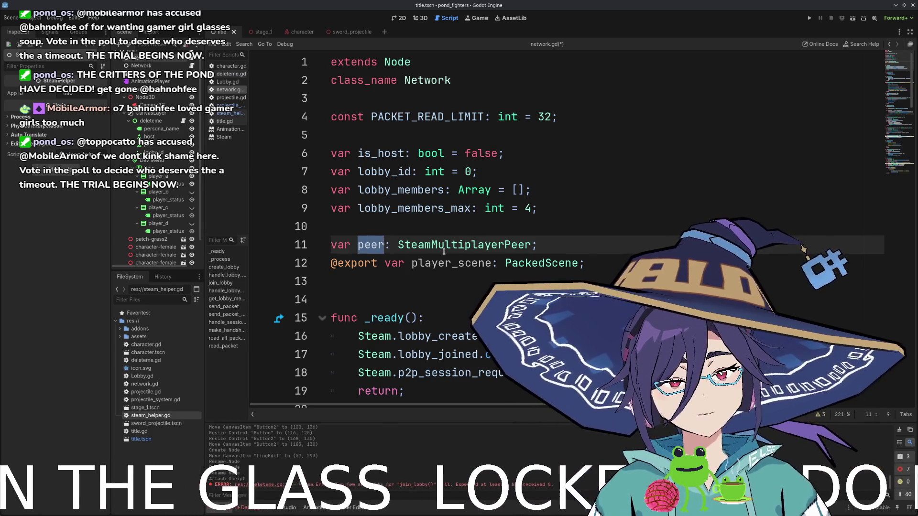
scroll(386, 247, down, 4)
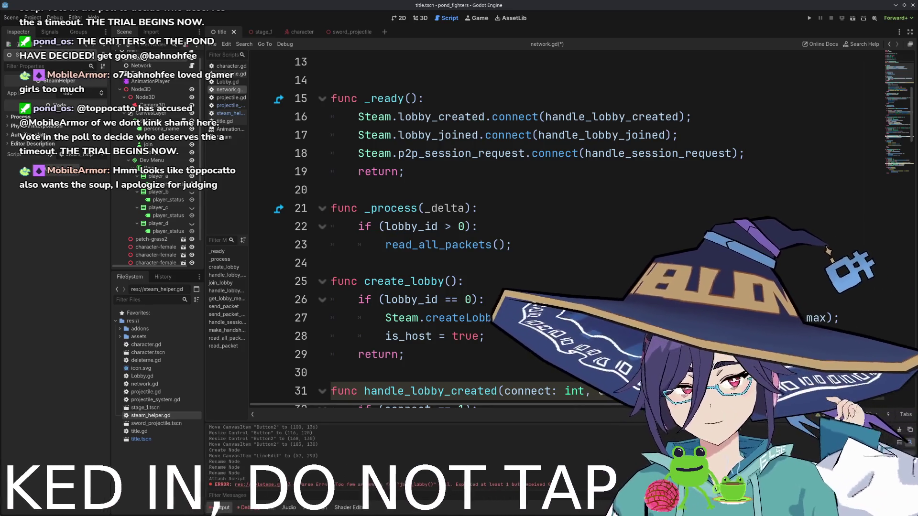
- Add 'peer = SteamMultiplayerPeer.new()' to handle_lobby_created
scroll(495, 172, down, 5)
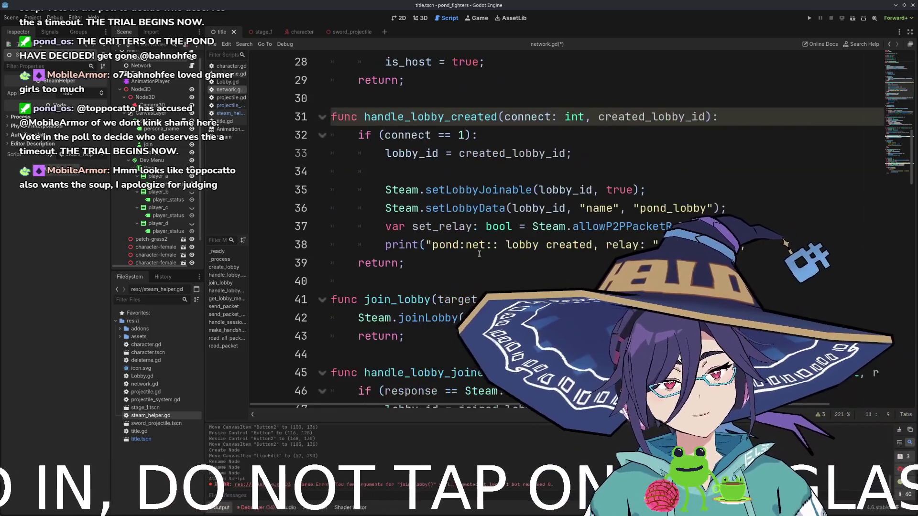
click(494, 171)
text(pe)
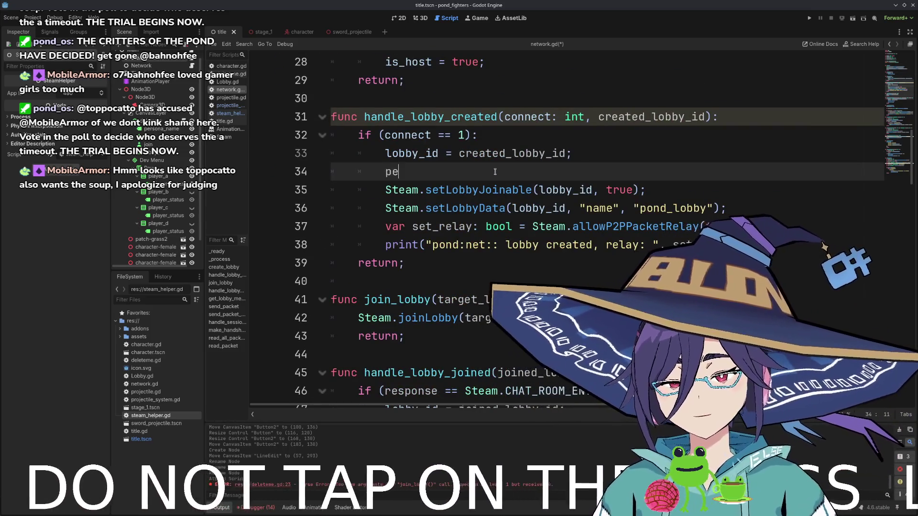
text(er =)
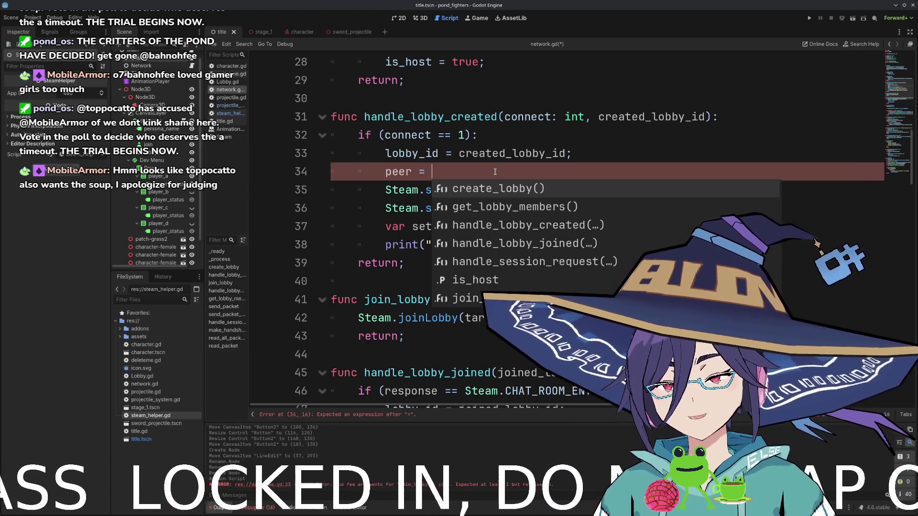
text(S)
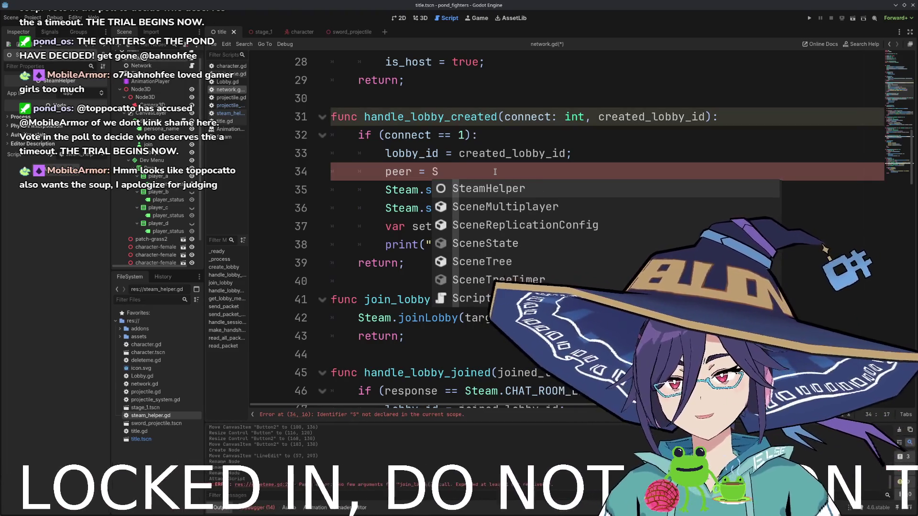
text(teamM)
key(Return)
text(.new();)
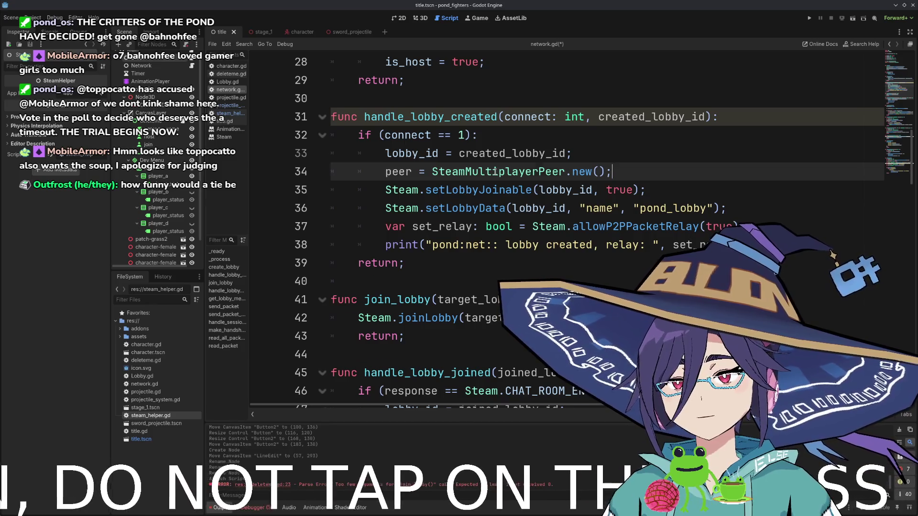
key(Return)
- Add 'peer.server_relay = true' and 'peer.create_host()' lines
text(peer.se)
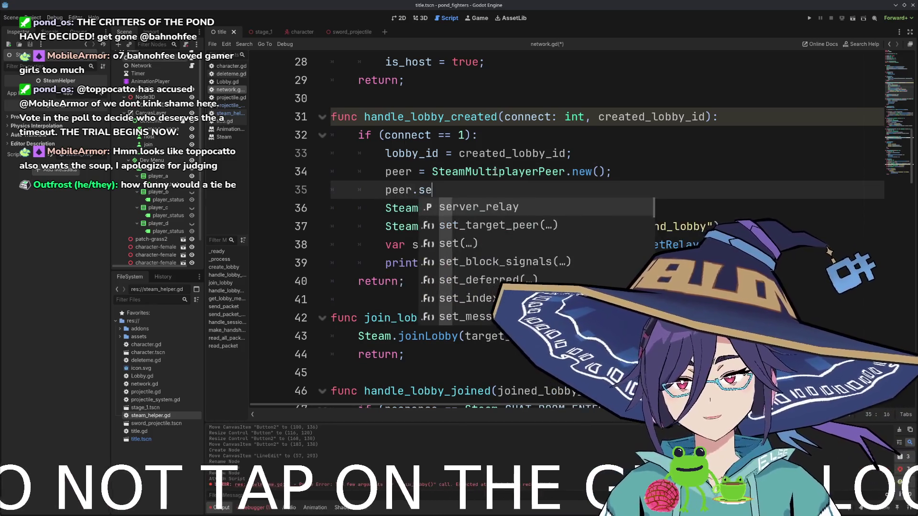
key(Return)
text(= true;)
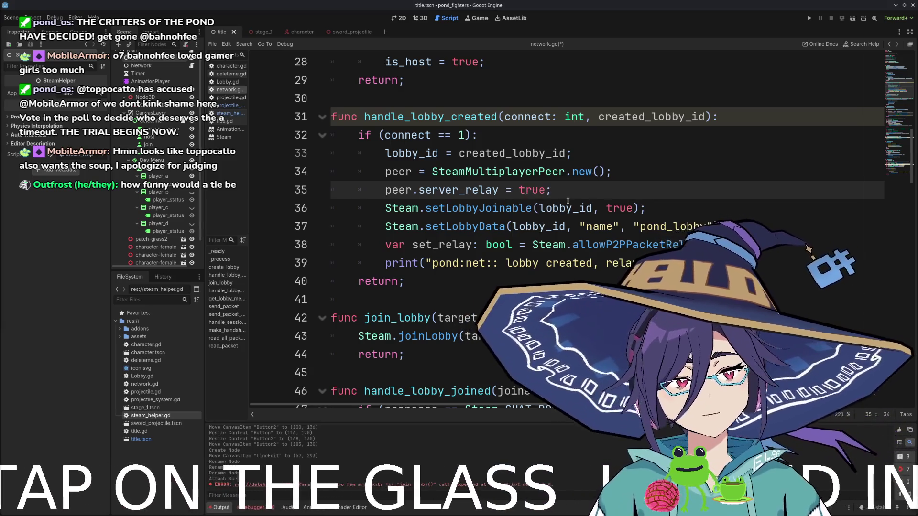
key(Return)
text(peer)
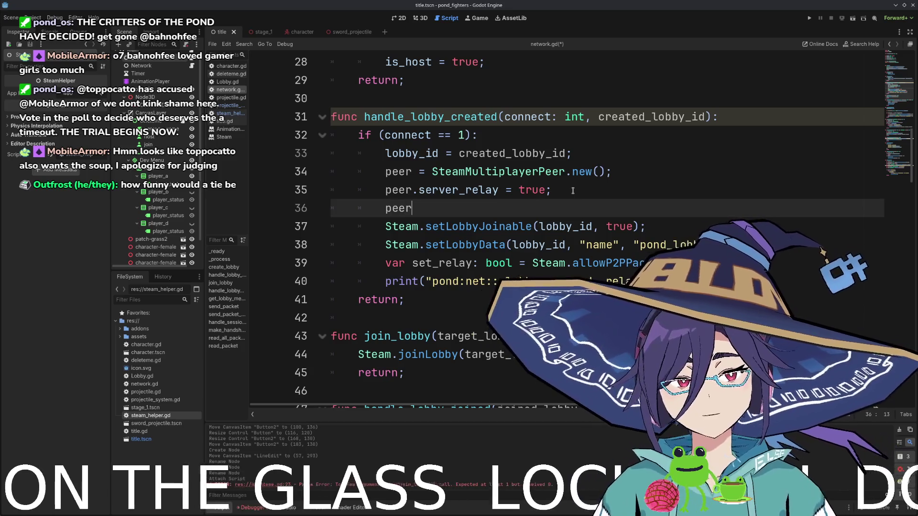
text(.create_host)
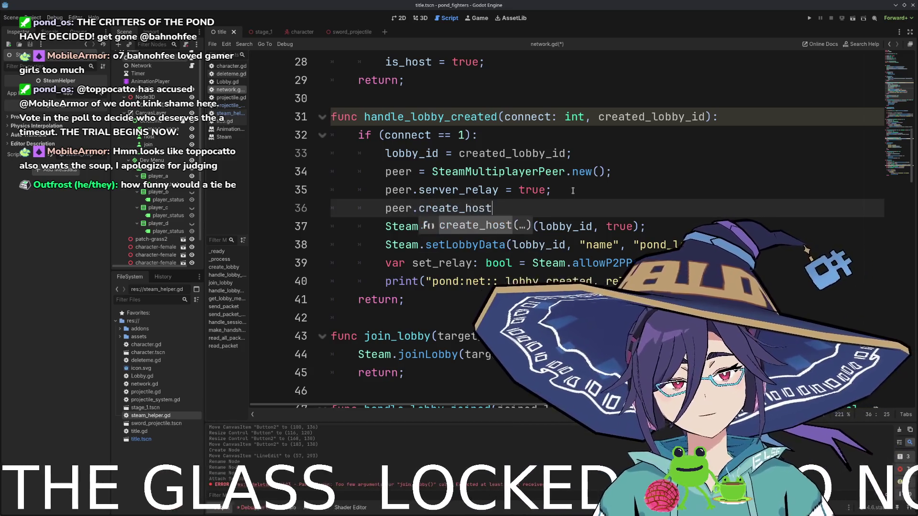
text(();)
key(Return)
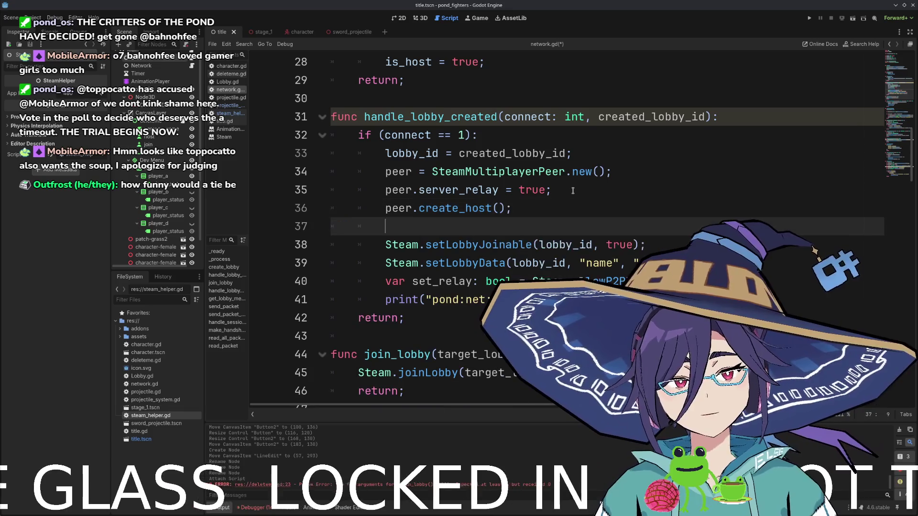
- Assign the peer with 'multiplayer.multiplayer_peer = peer'
key(Return)
key(Up)
text(mul)
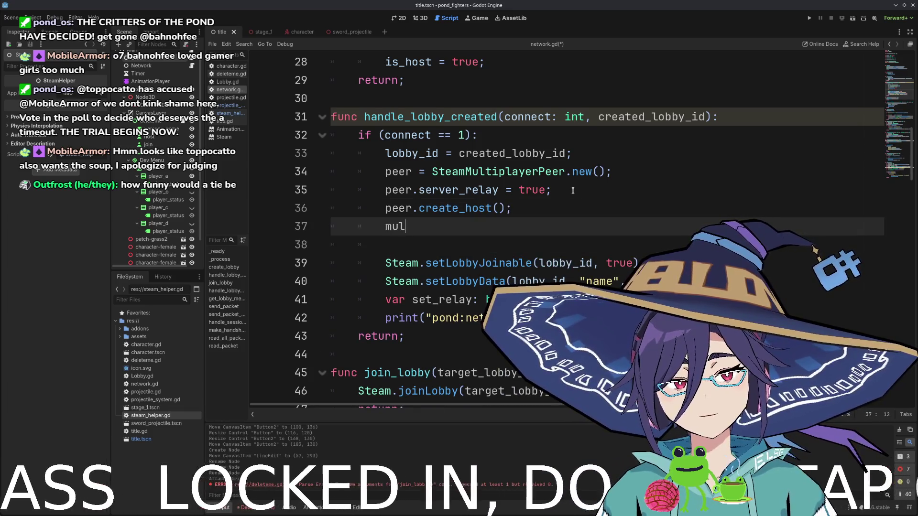
text(tiplayer.mul)
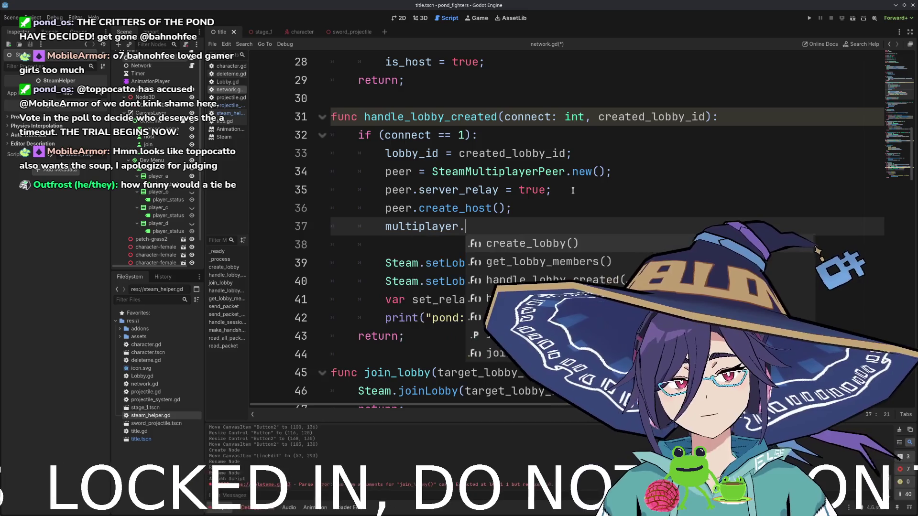
key(Return)
text(= peer;)
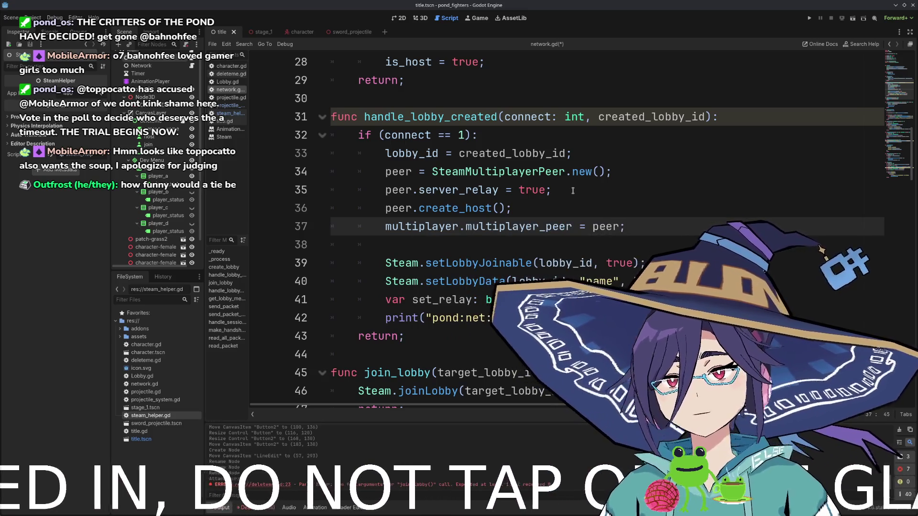
scroll(373, 239, down, 2)
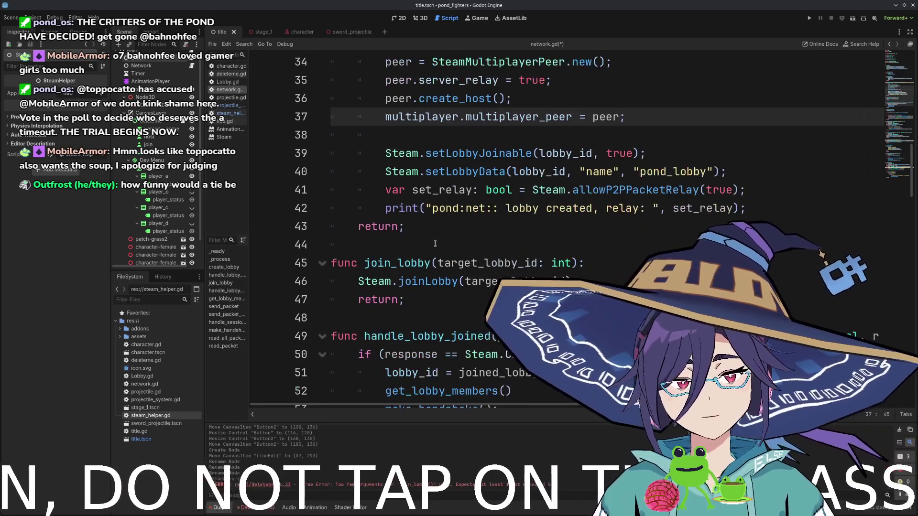
click(413, 246)
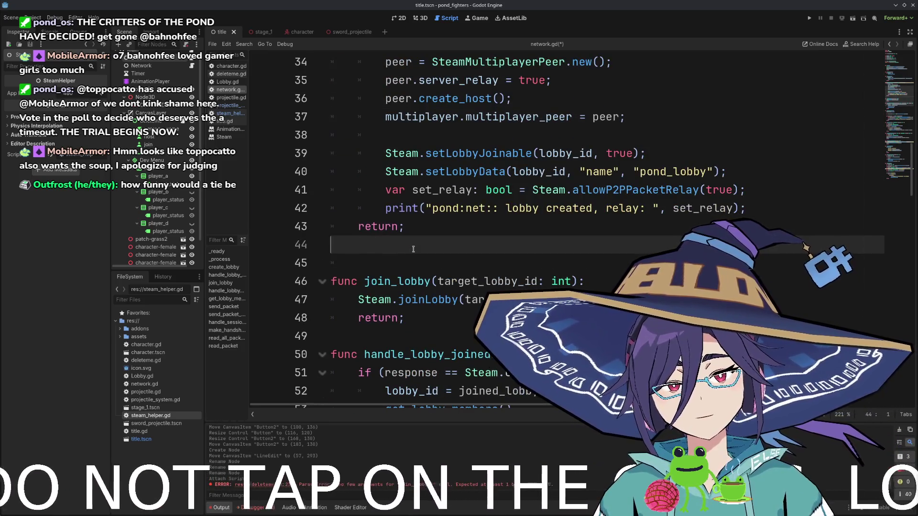
- Write the add_player(id: int = 1) header below handle_lobby_created
key(Return)
key(Return)
key(Up)
text(func)
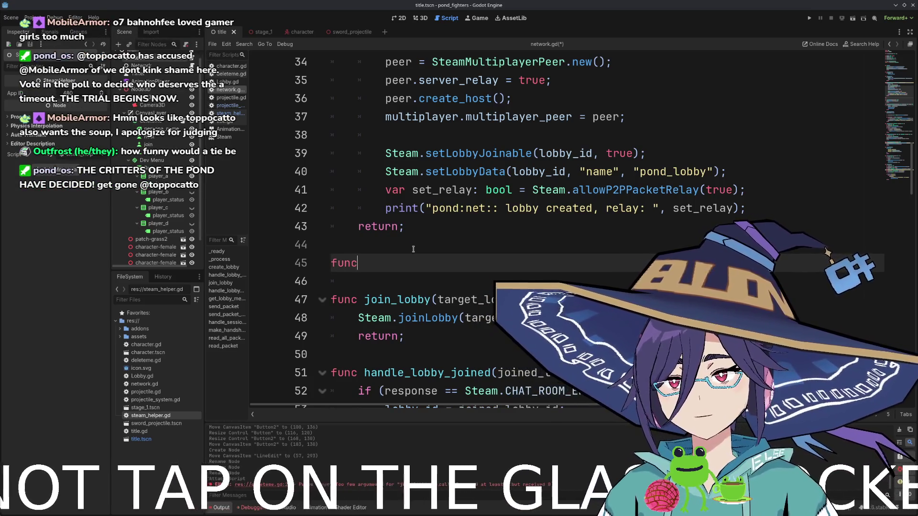
text( add_)
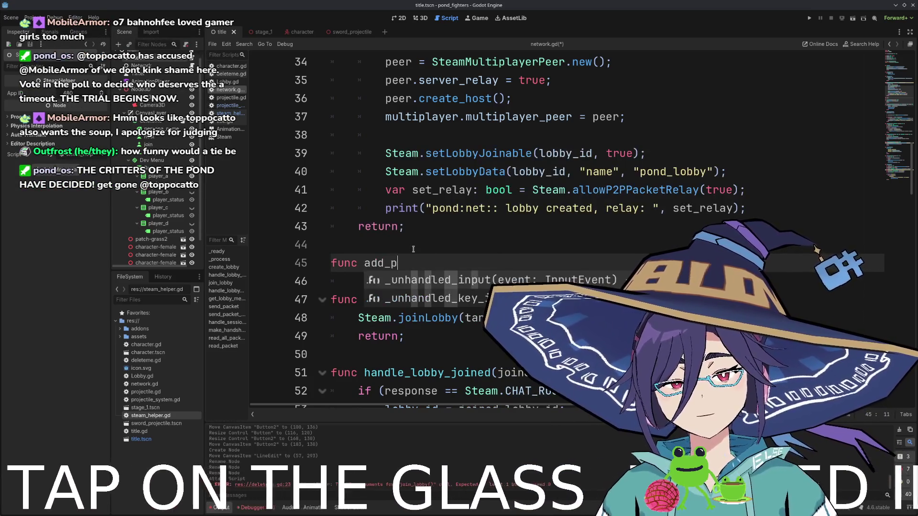
text(player()
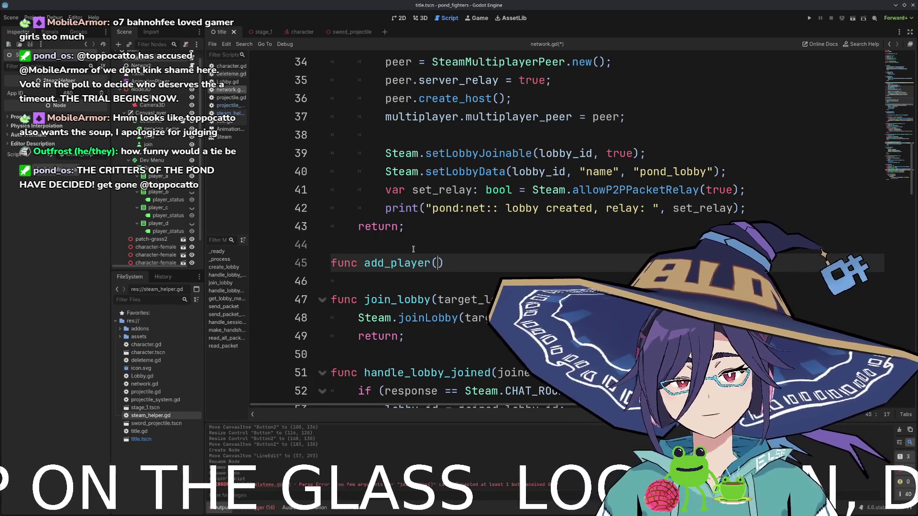
text(id: steam)
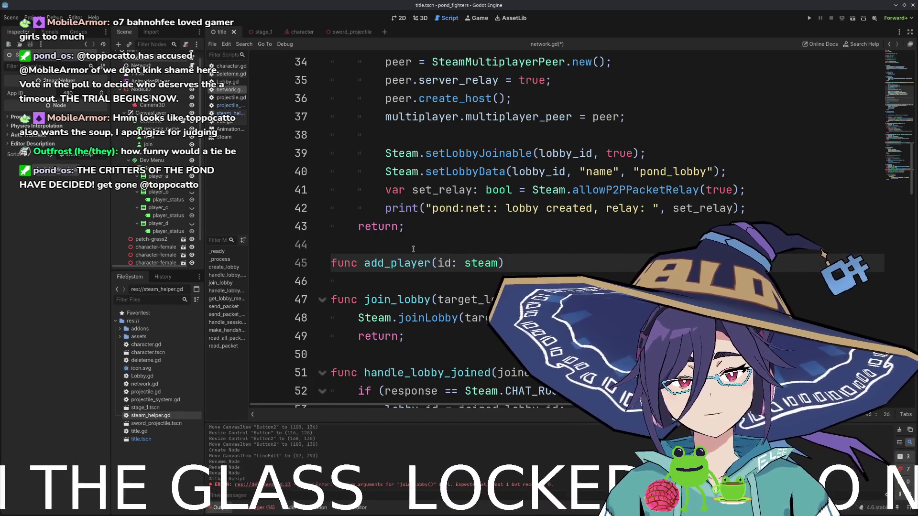
key(BackSpace)
key(BackSpace)
key(BackSpace)
text(int)
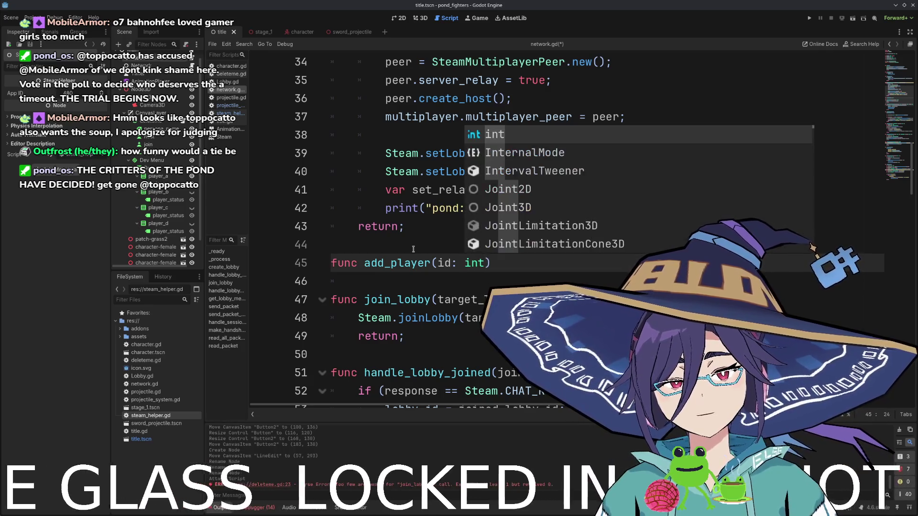
text( = 1);)
key(Return)
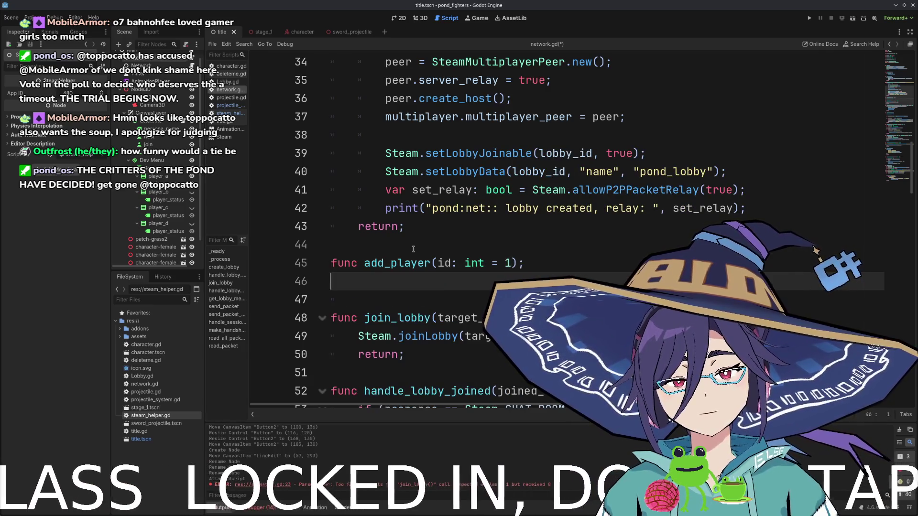
- Begin add_player's body with an indented 'var player' line, fixing the name's typos
key(Tab)
text(var)
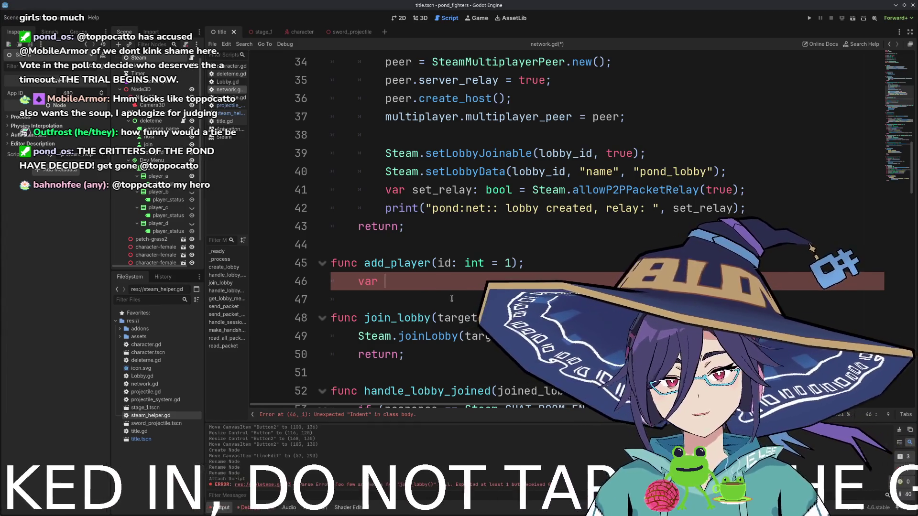
text(pleyer)
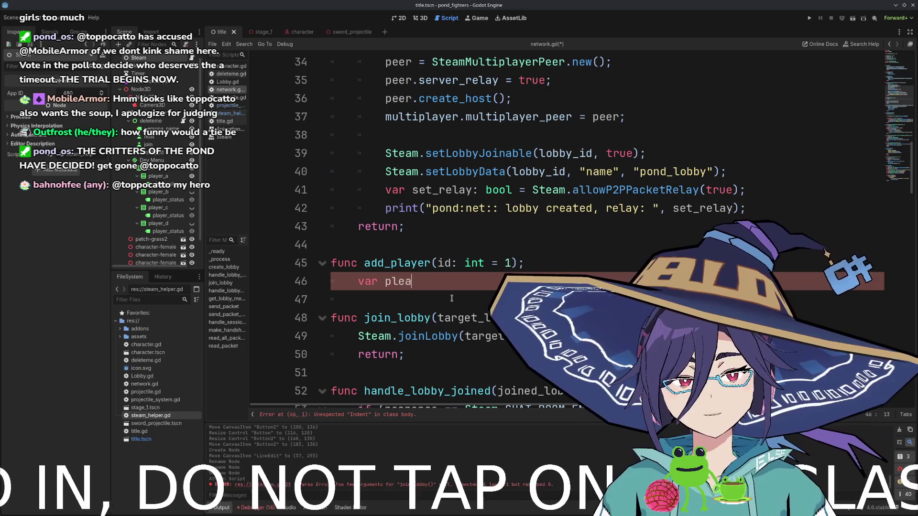
key(BackSpace)
key(BackSpace)
key(BackSpace)
text(ayer)
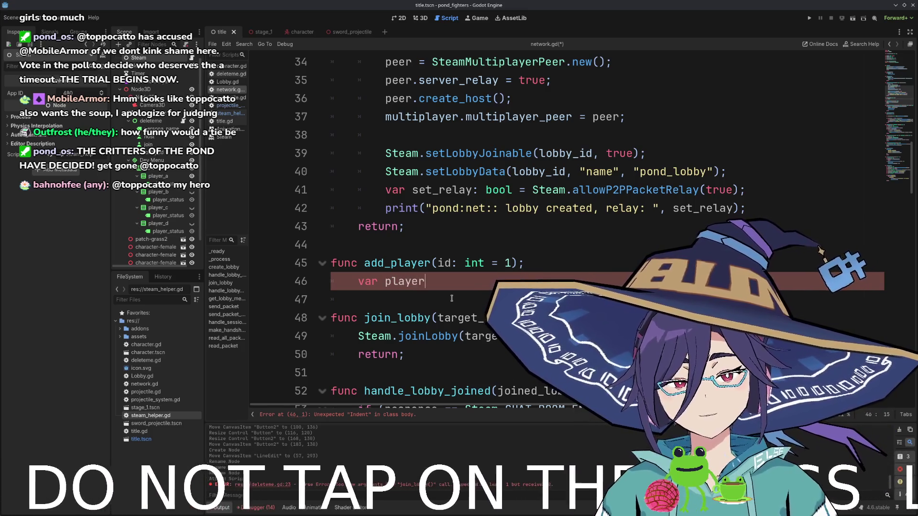
key(BackSpace)
key(BackSpace)
text(layer)
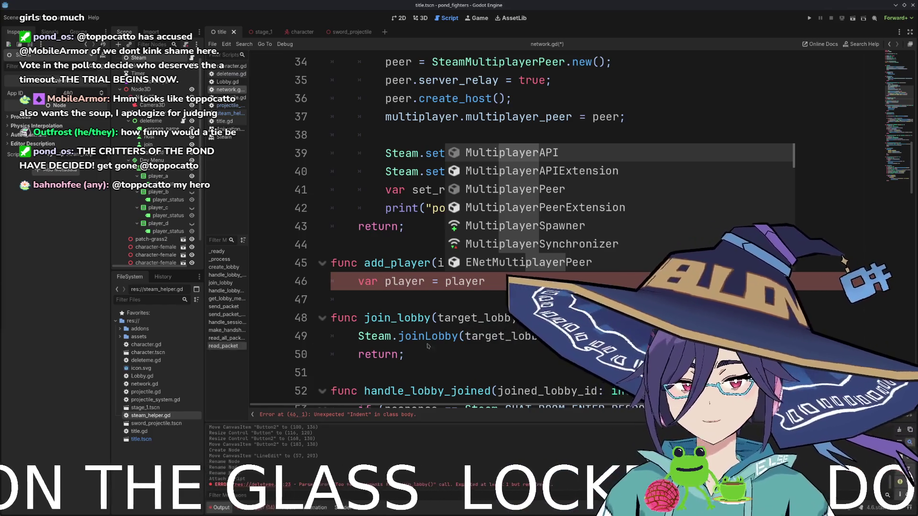
scroll(390, 287, up, 4)
scroll(389, 287, up, 7)
scroll(389, 287, down, 11)
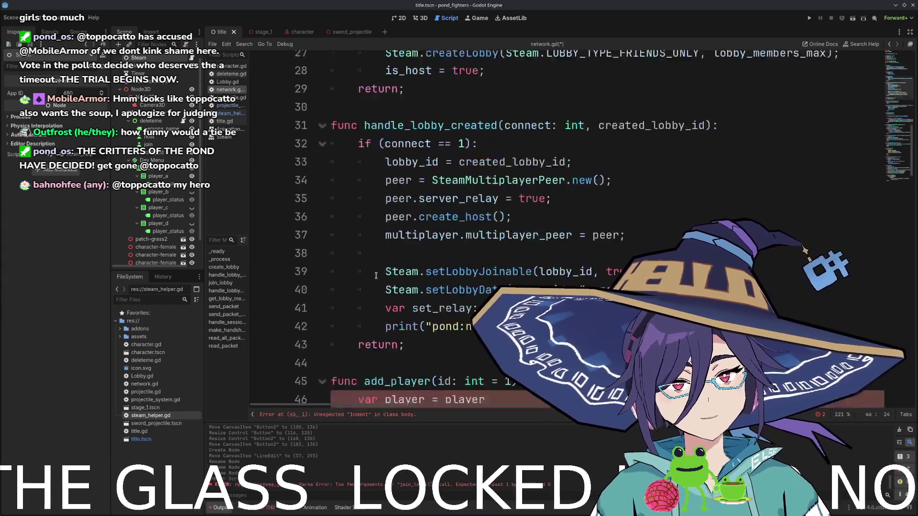
scroll(461, 109, up, 11)
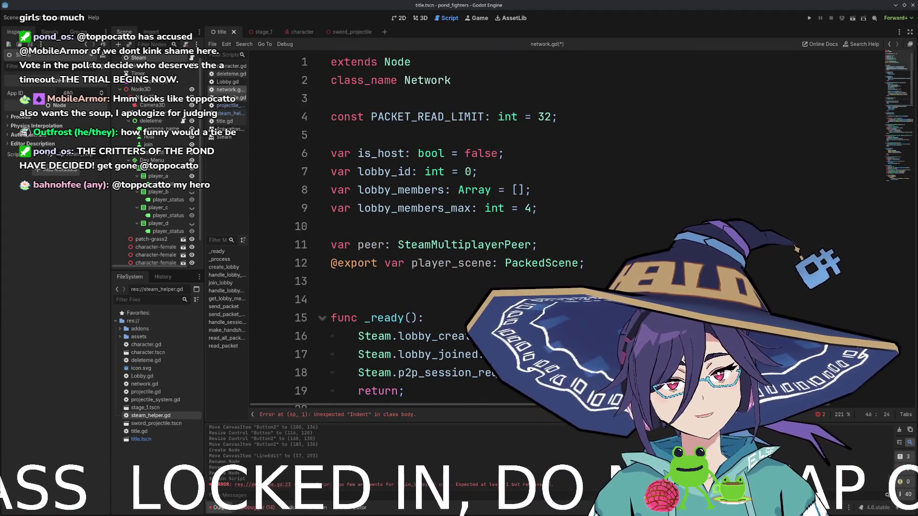
click(230, 97)
scroll(431, 277, down, 1)
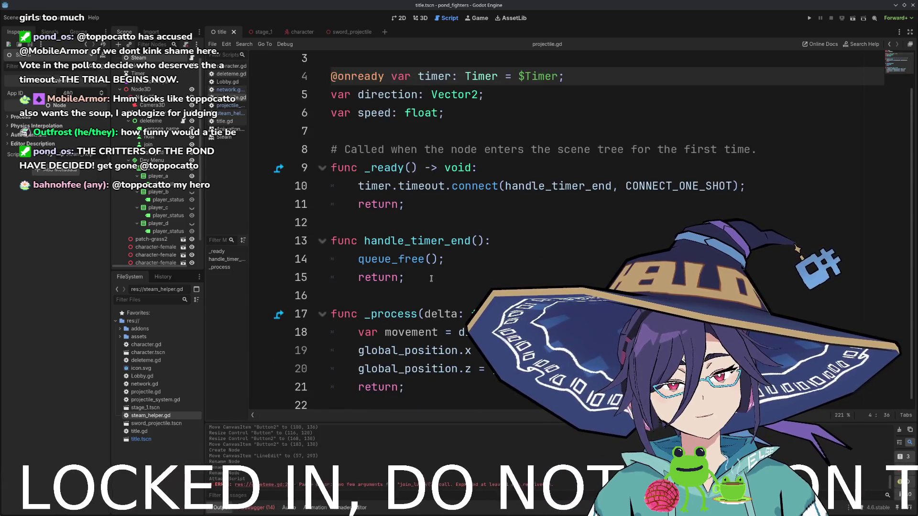
scroll(431, 277, up, 1)
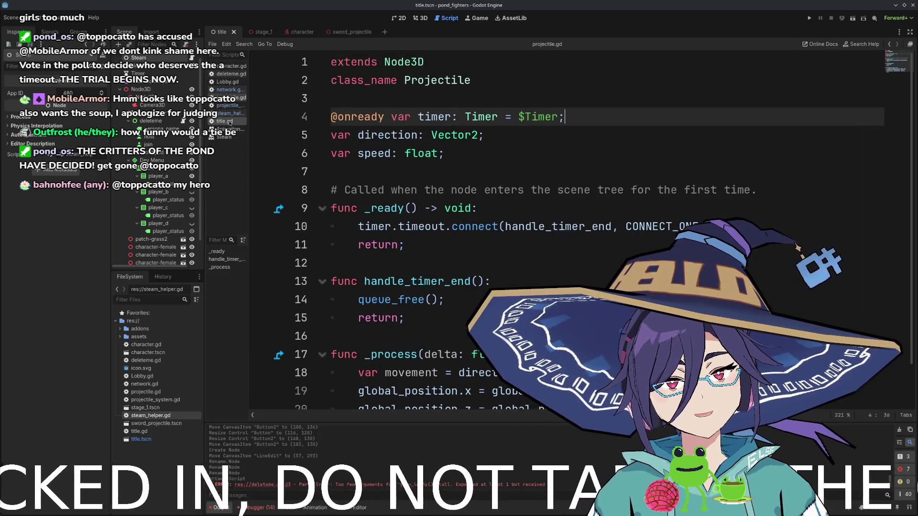
click(231, 113)
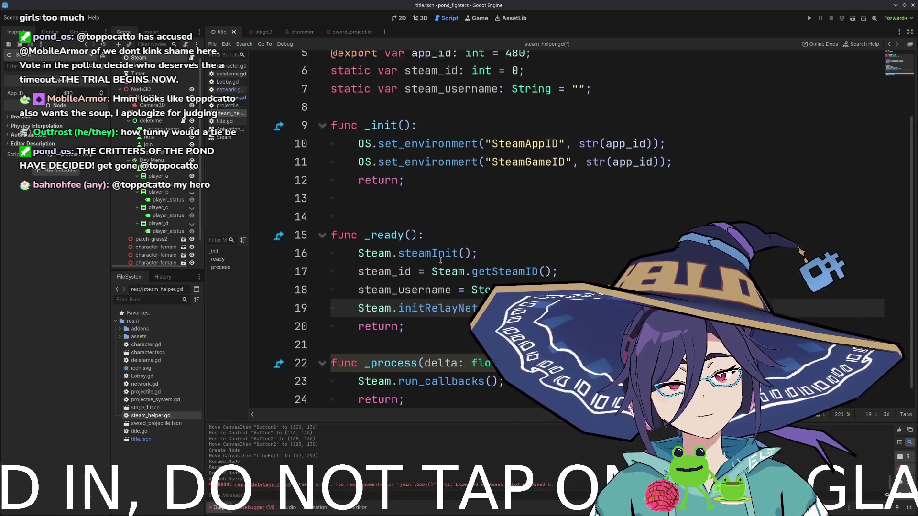
scroll(441, 223, up, 3)
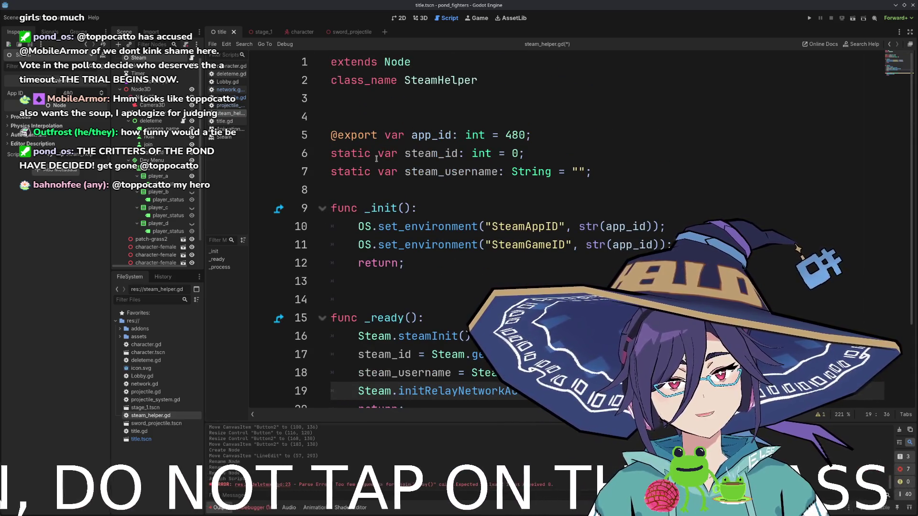
click(234, 105)
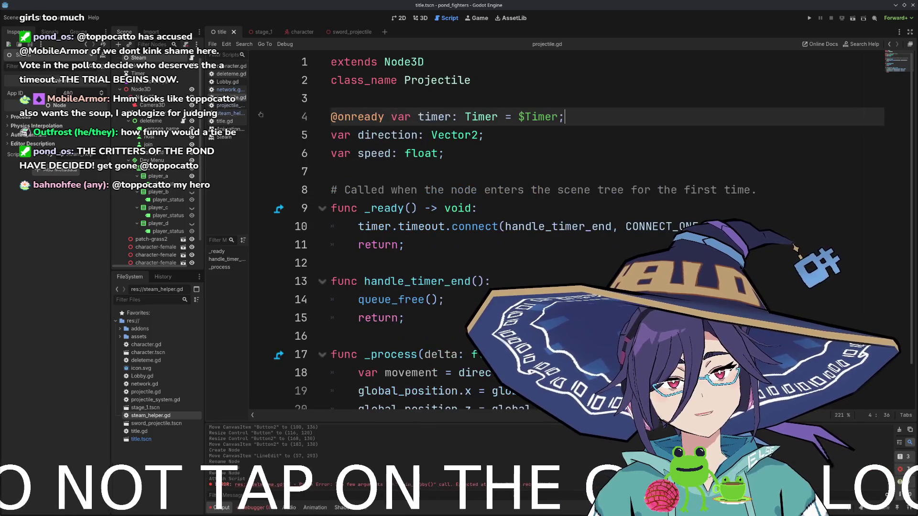
click(233, 108)
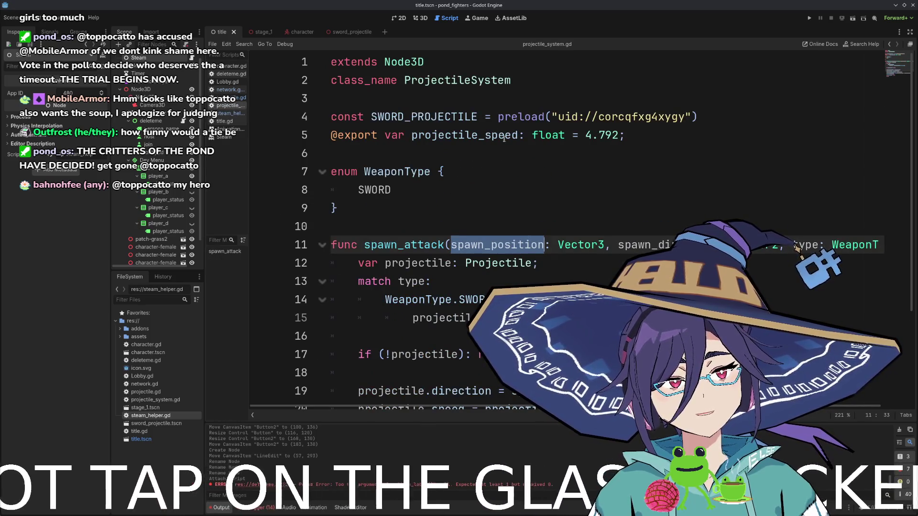
click(674, 138)
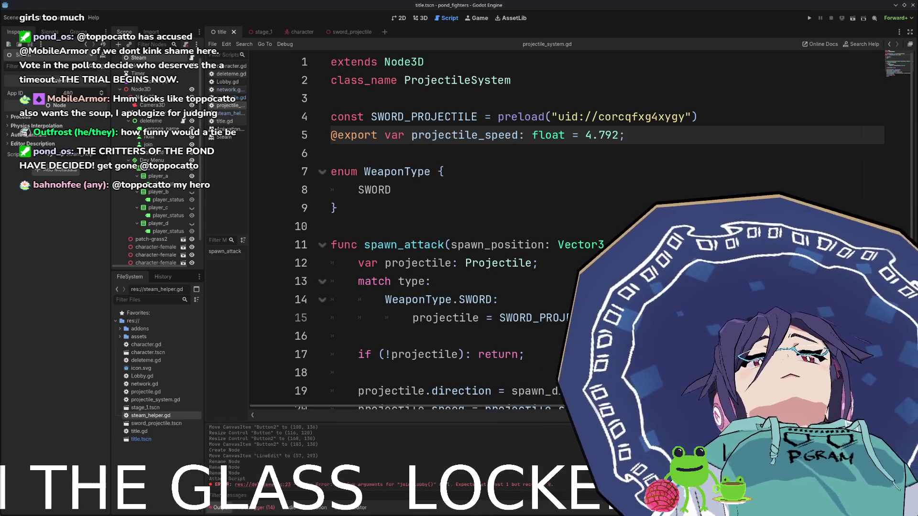
click(444, 172)
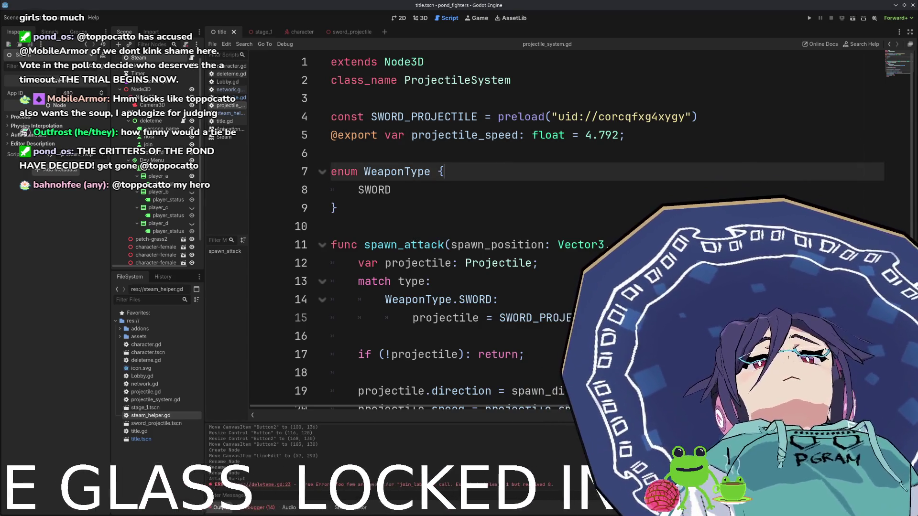
click(540, 263)
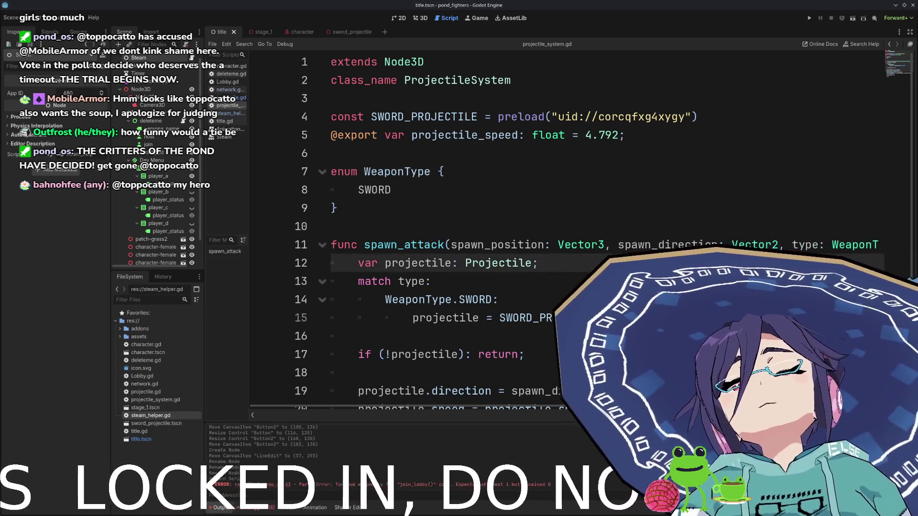
click(441, 168)
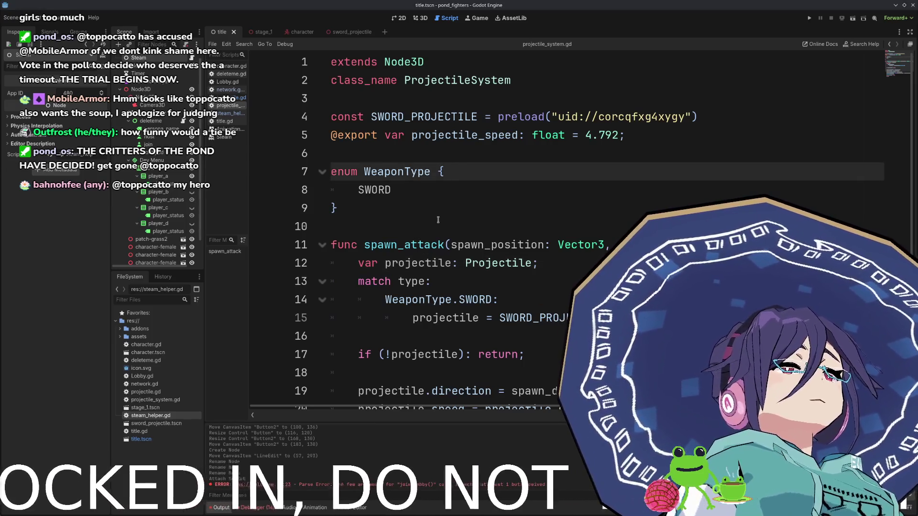
click(229, 90)
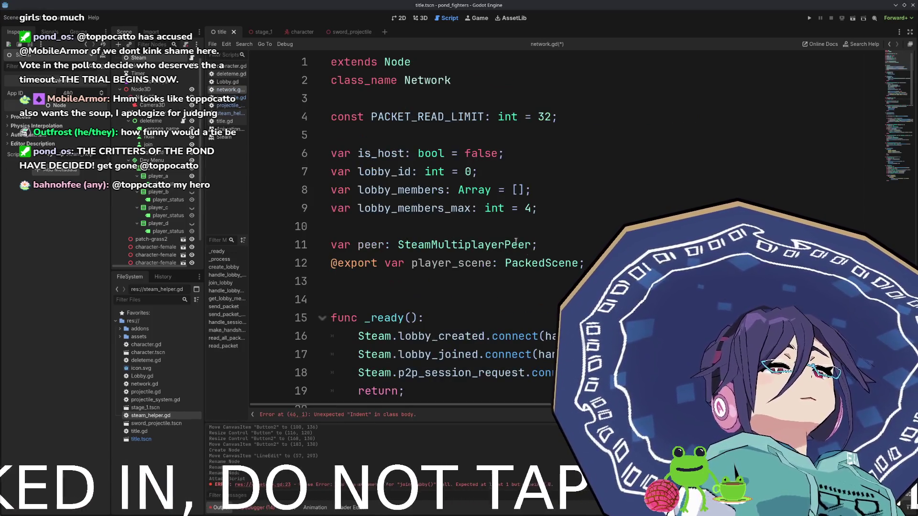
- Complete the line as 'var player = player_scene.instantiate()'
scroll(423, 228, down, 10)
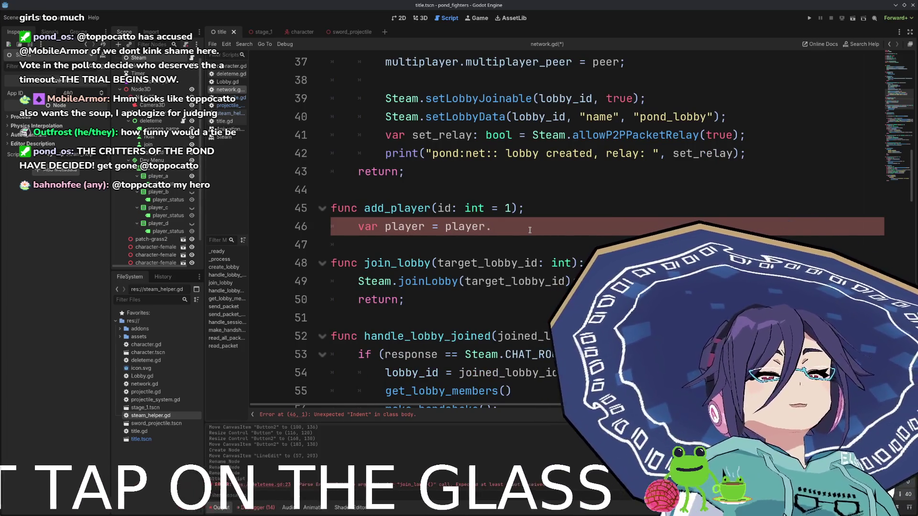
text(_sc)
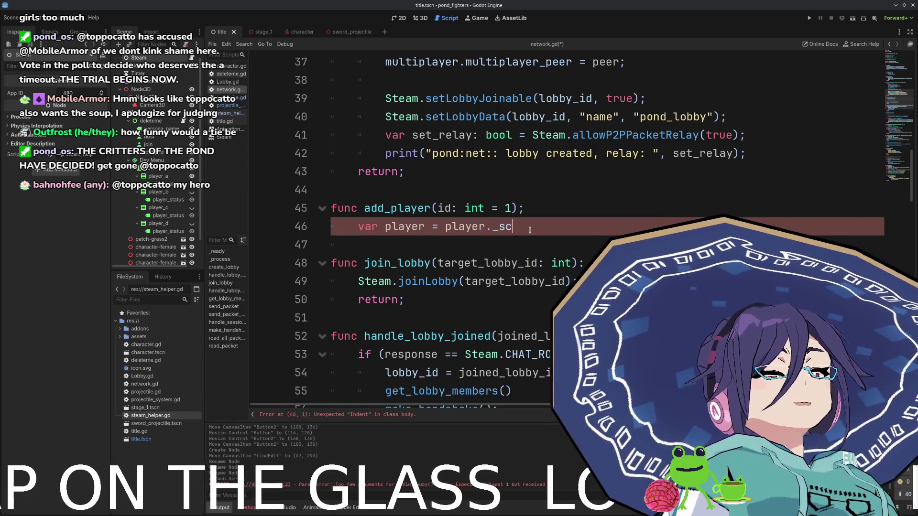
key(BackSpace)
key(BackSpace)
key(BackSpace)
key(BackSpace)
text(_scene)
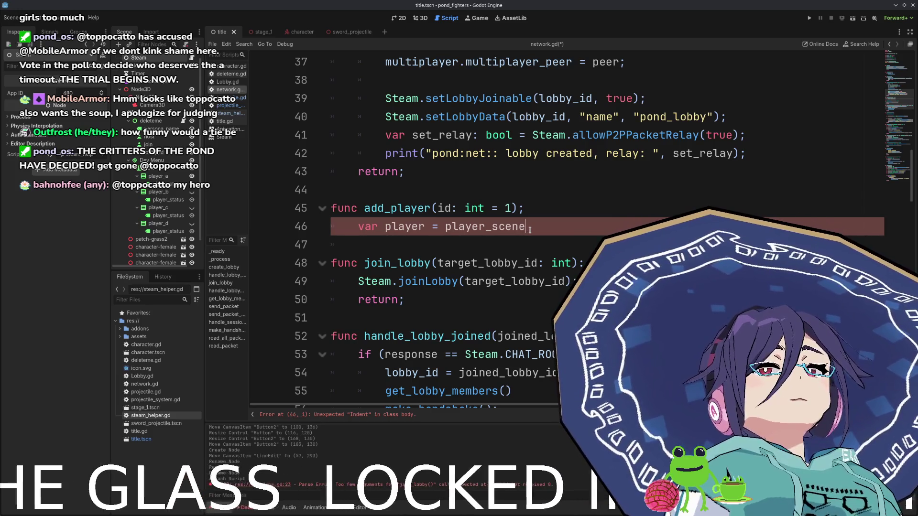
text(.insta)
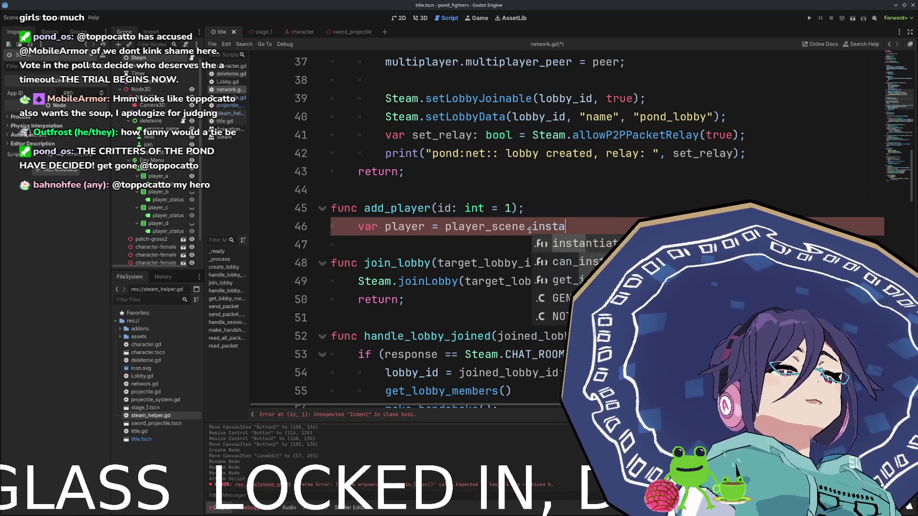
key(Return)
text();)
- Add 'player.name = str(id)' and a deferred add_child call
key(Return)
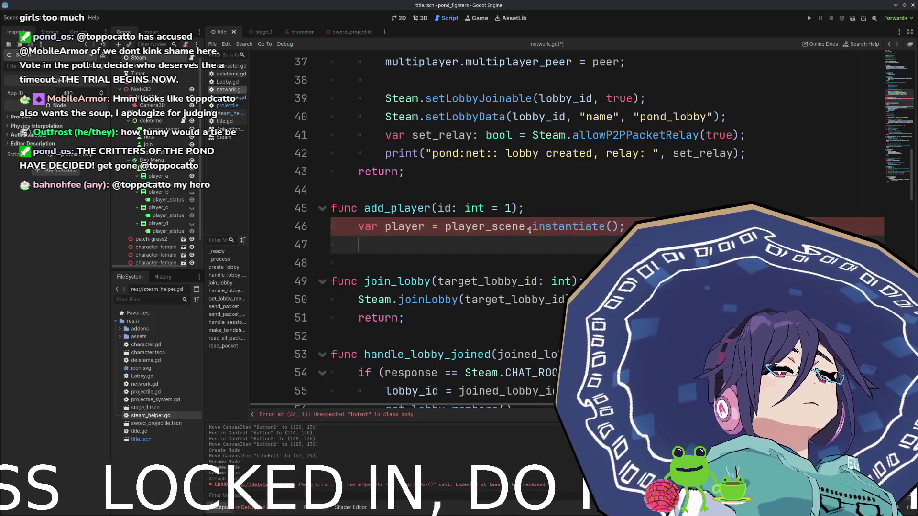
text(player.nam)
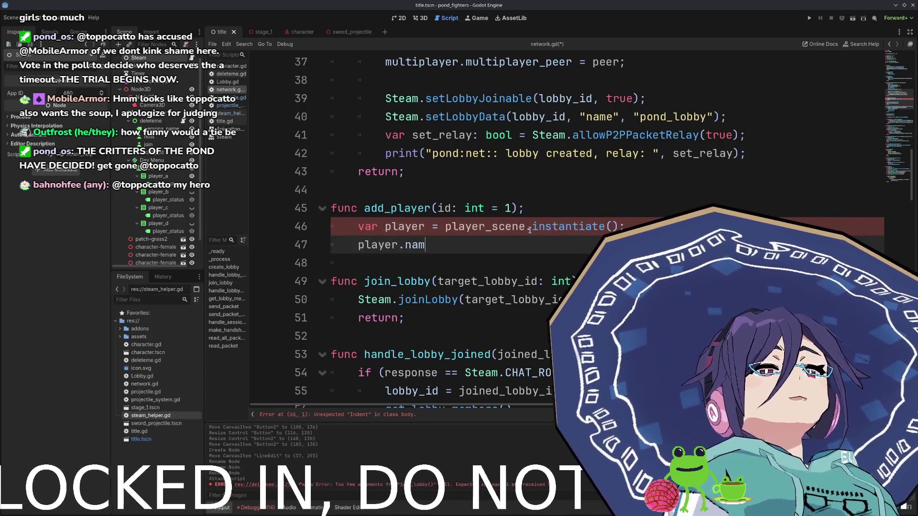
text(e = str)
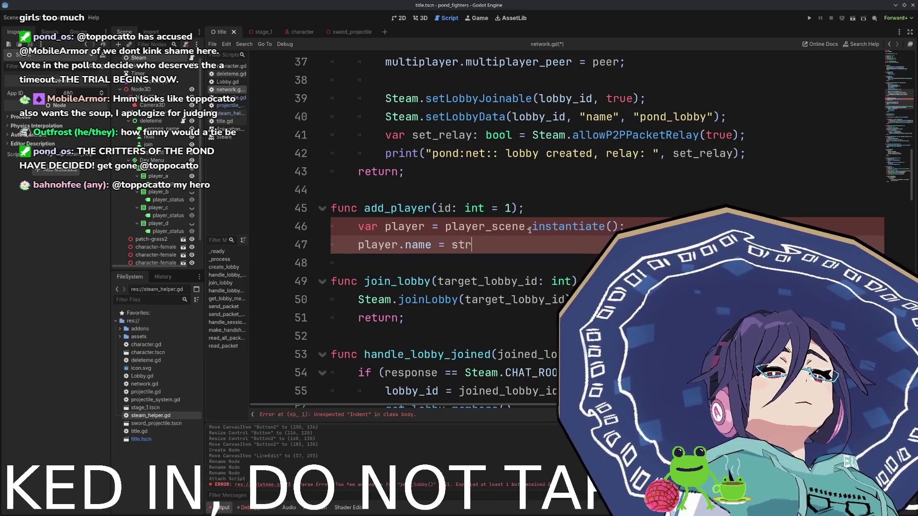
text((id);)
key(Return)
text(call_de)
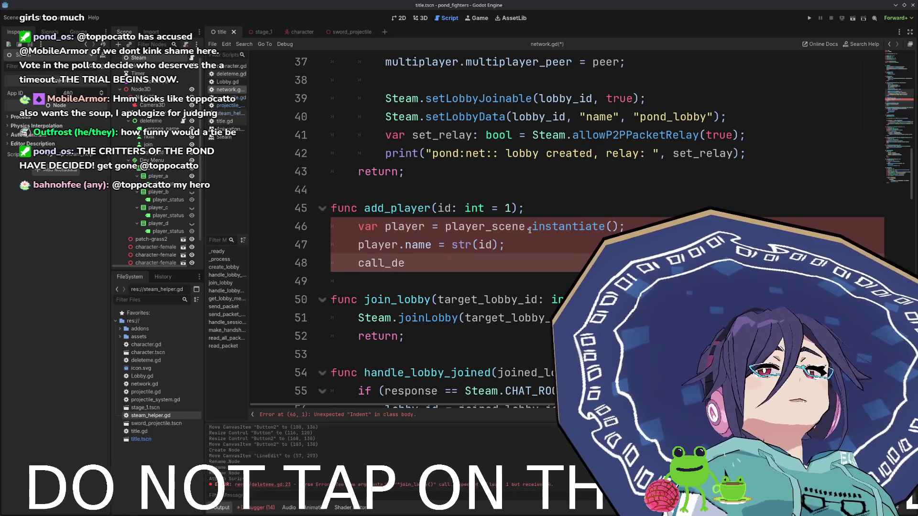
text(ffered)
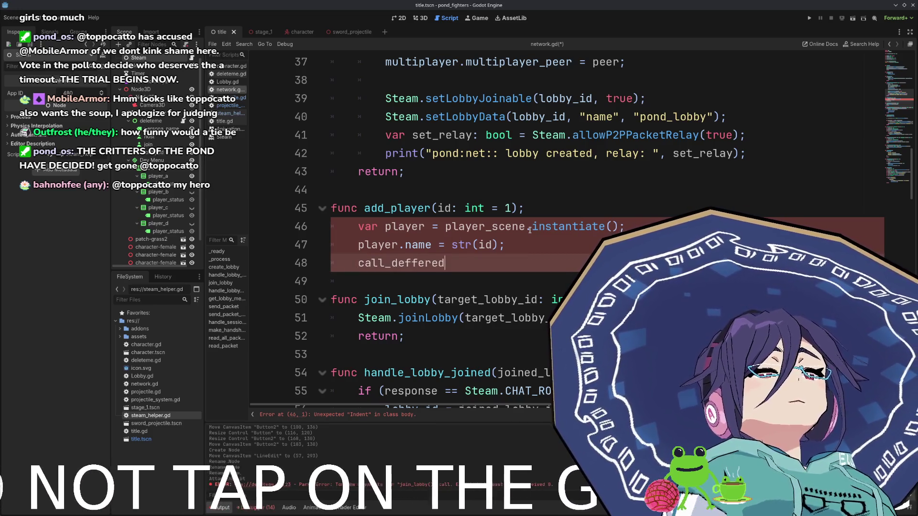
text(("add_child", player);)
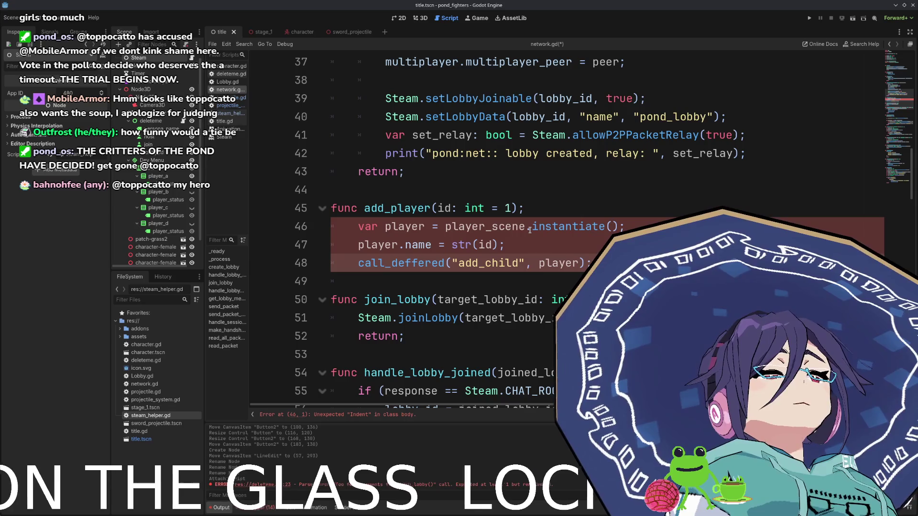
- Check the player_scene declaration, then replace the header's semicolon with a colon
ctrl+click(526, 228)
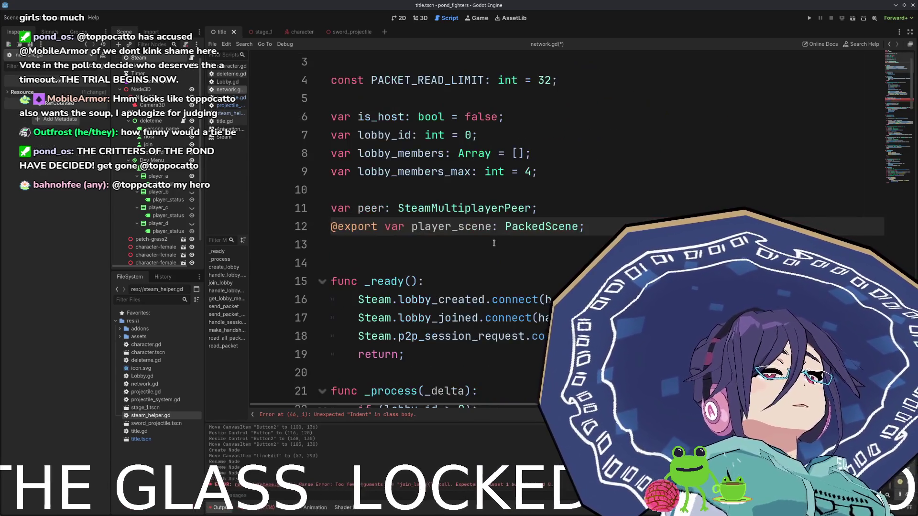
key(alt+Left)
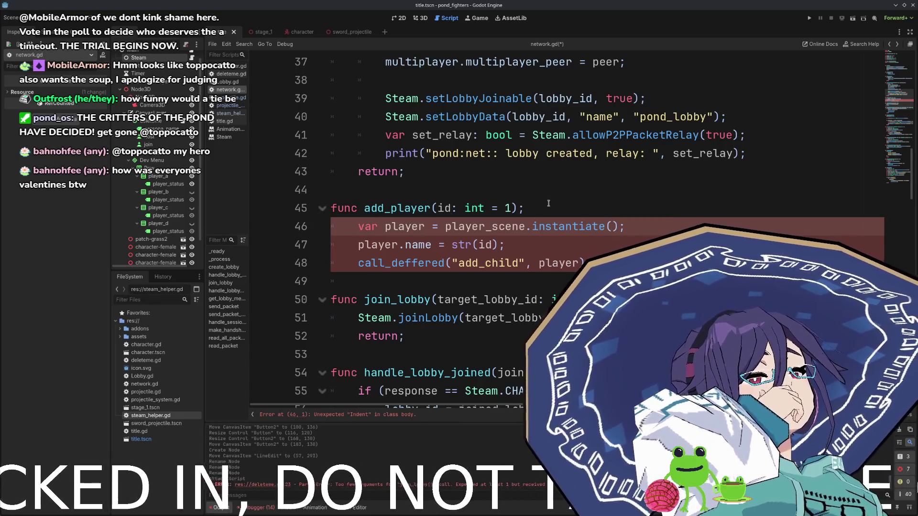
click(548, 203)
key(BackSpace)
text(:)
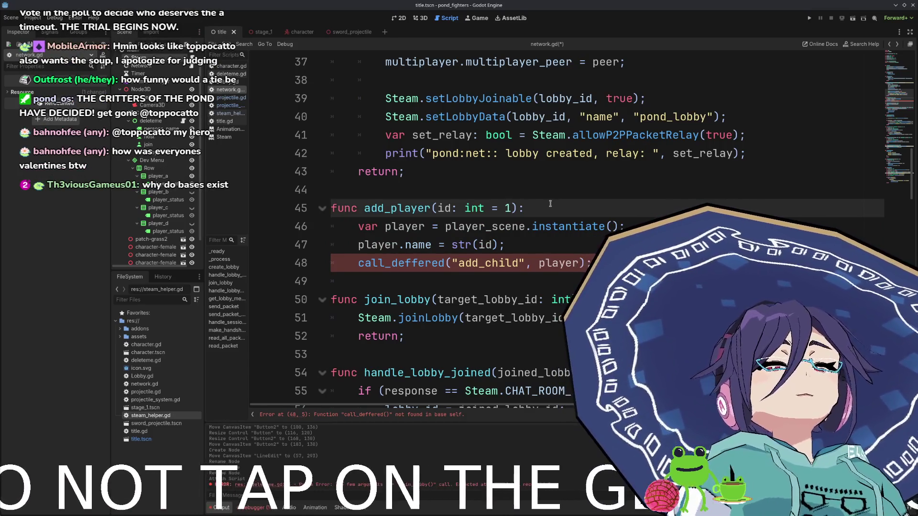
- Correct 'call_deffered' to 'call_deferred' and end add_player with 'return;'
key(Down)
key(Down)
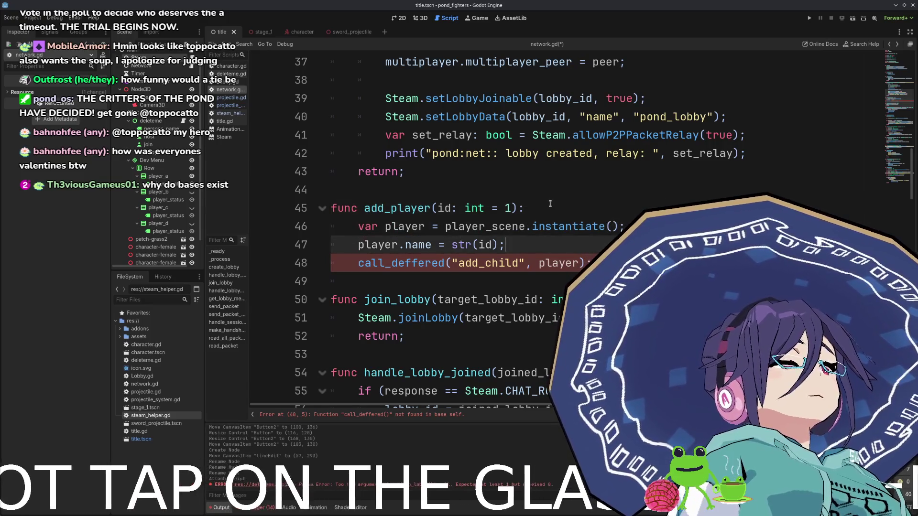
key(Down)
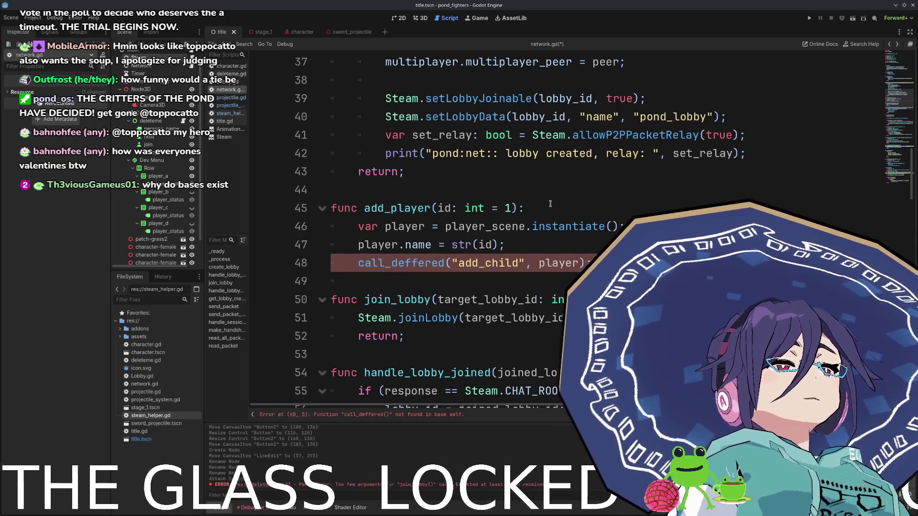
key(Left)
key(Left)
key(Left)
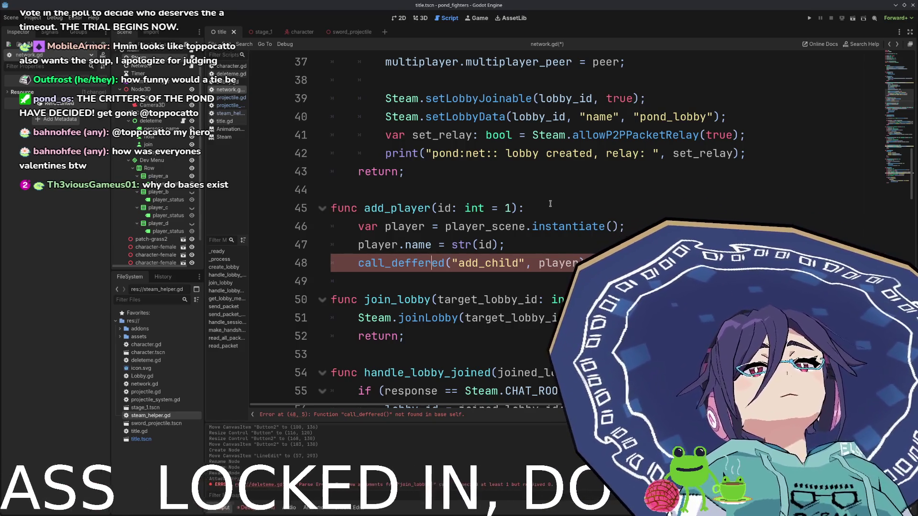
key(Left)
key(Left)
key(BackSpace)
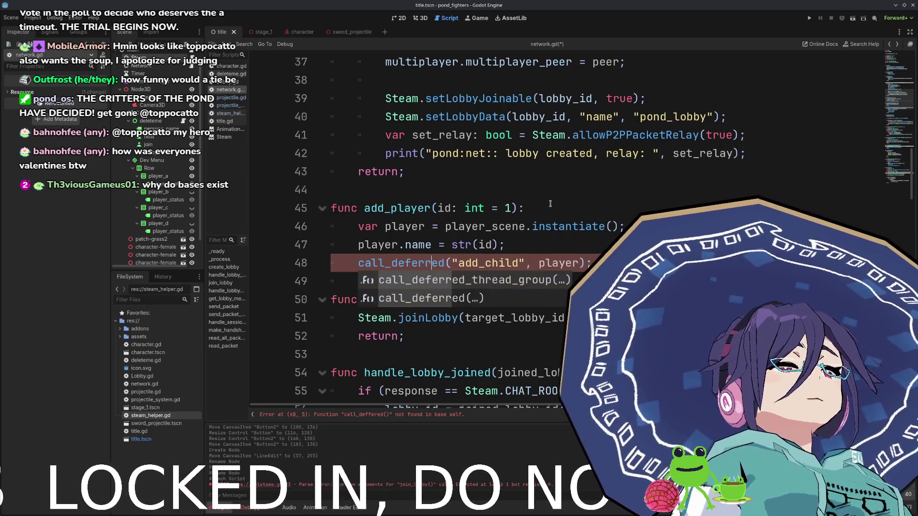
key(End)
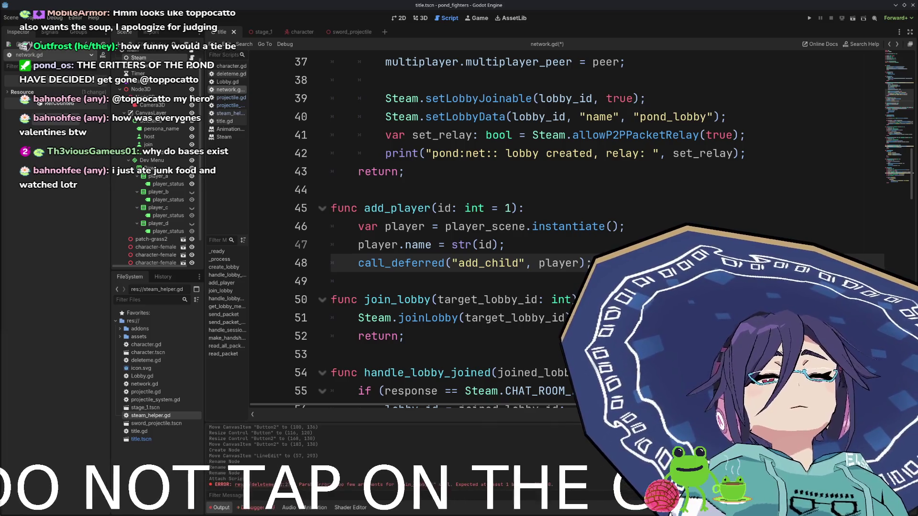
key(Return)
text(return;)
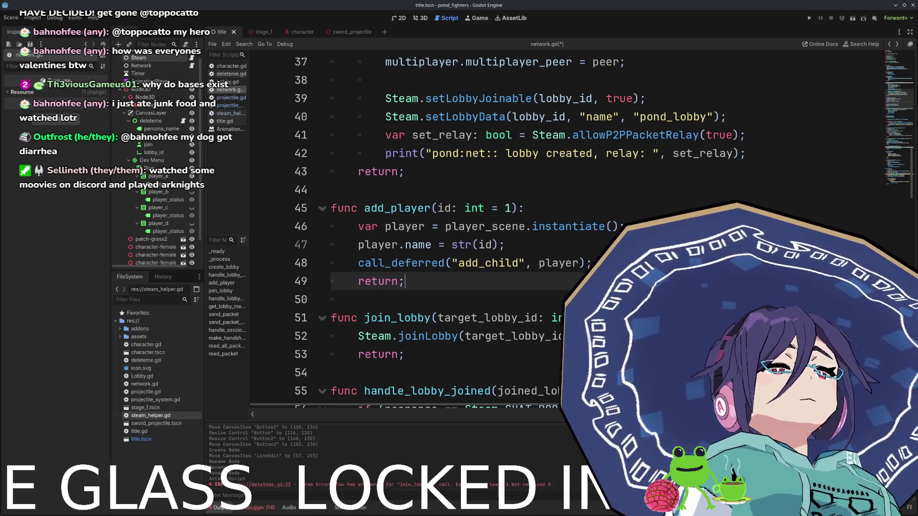
- Write the remove_player(id: int) header and an 'if (!has_node(str(id)))' check
key(Return)
key(Return)
text(fun )
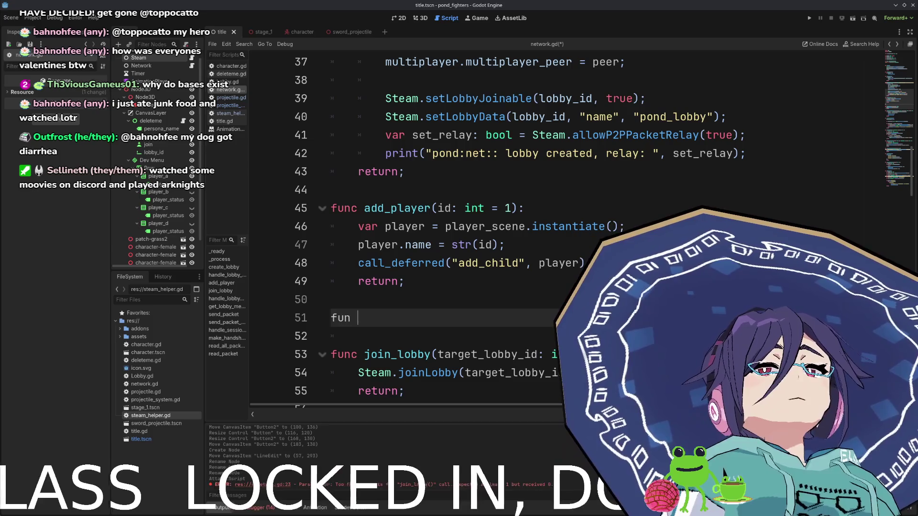
text(remove_player(id: int)
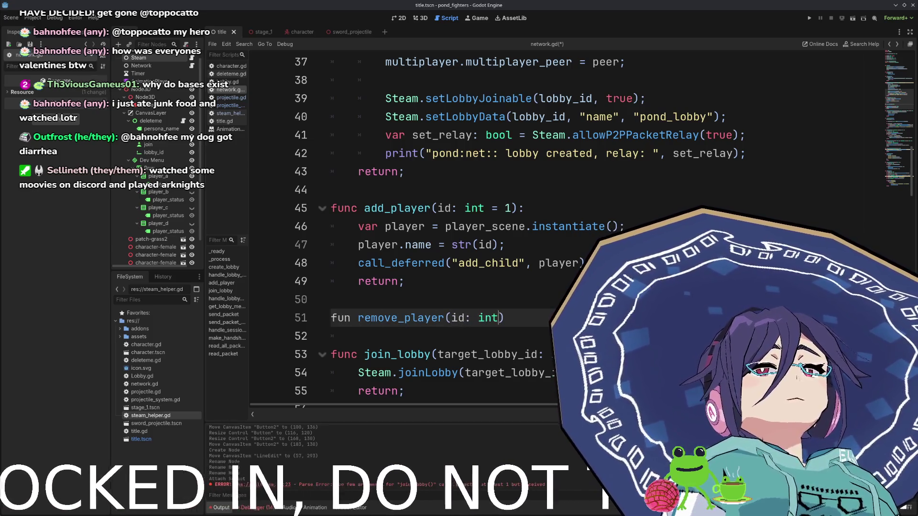
text():)
key(Return)
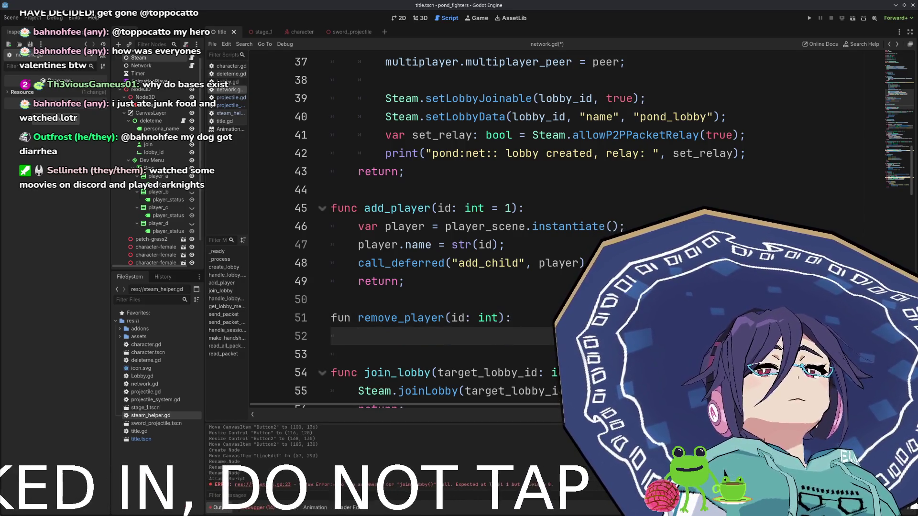
text(if (!)
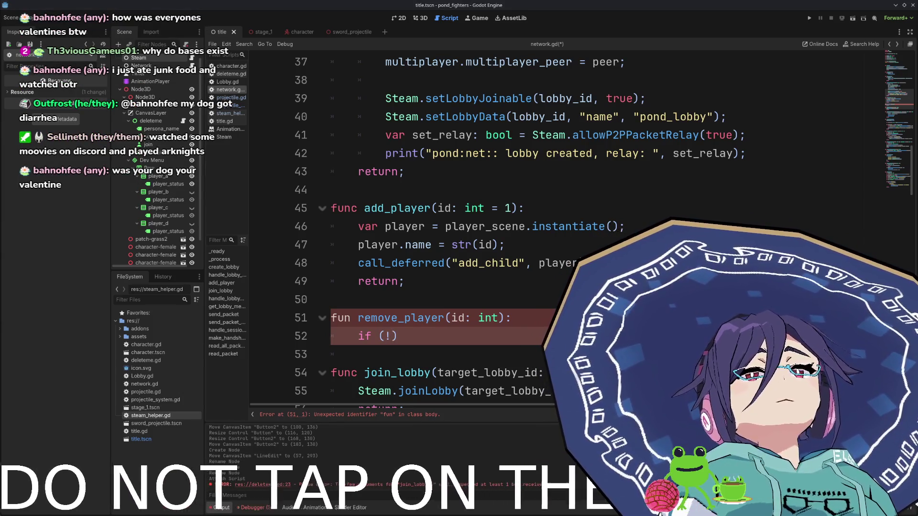
key(Right)
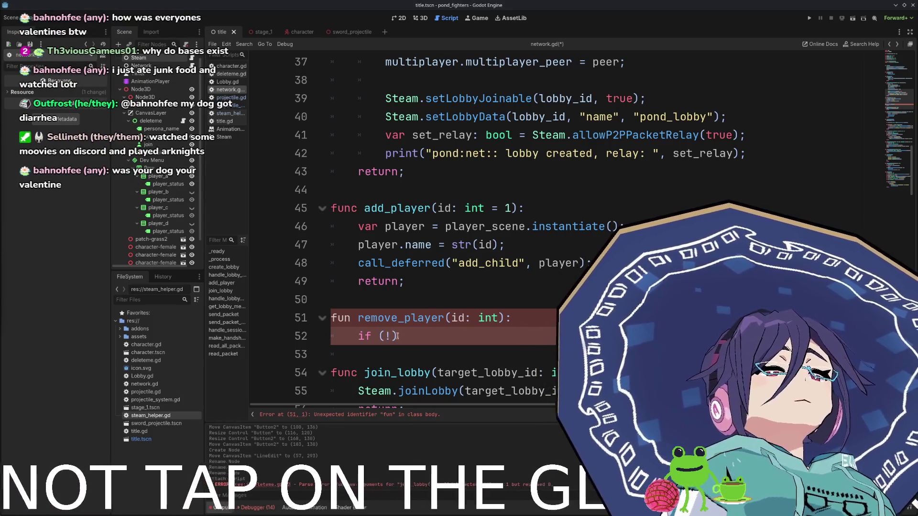
key(Left)
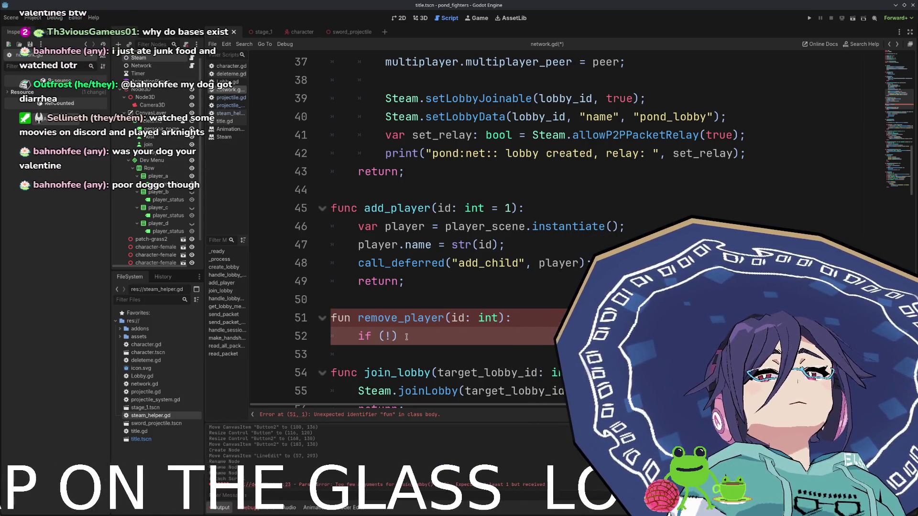
text(has_node)
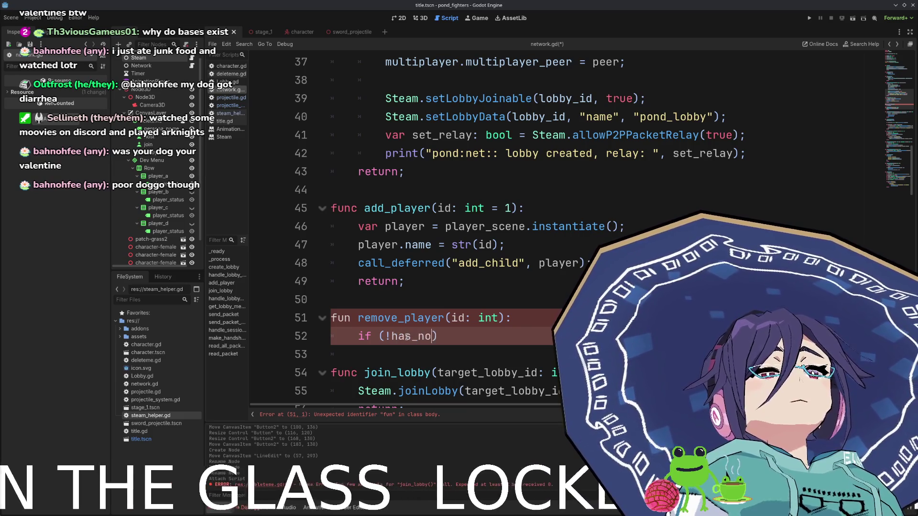
text(()
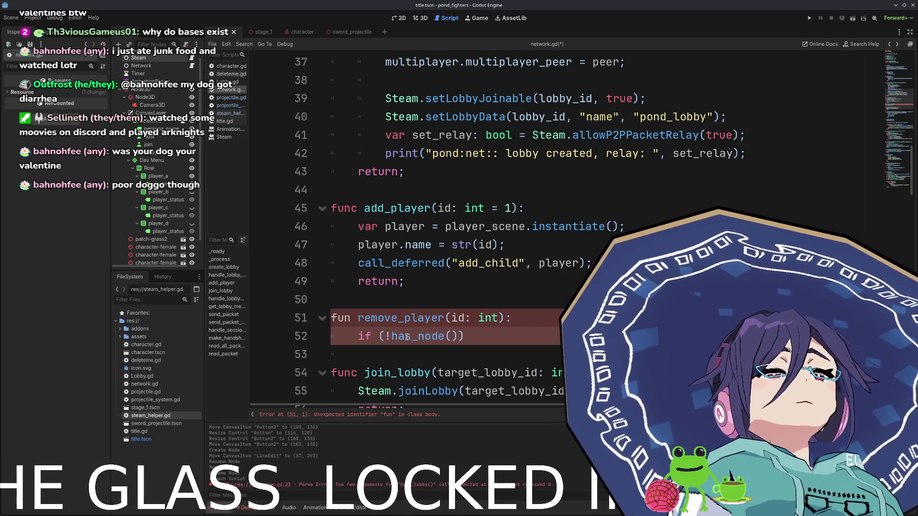
text(str)
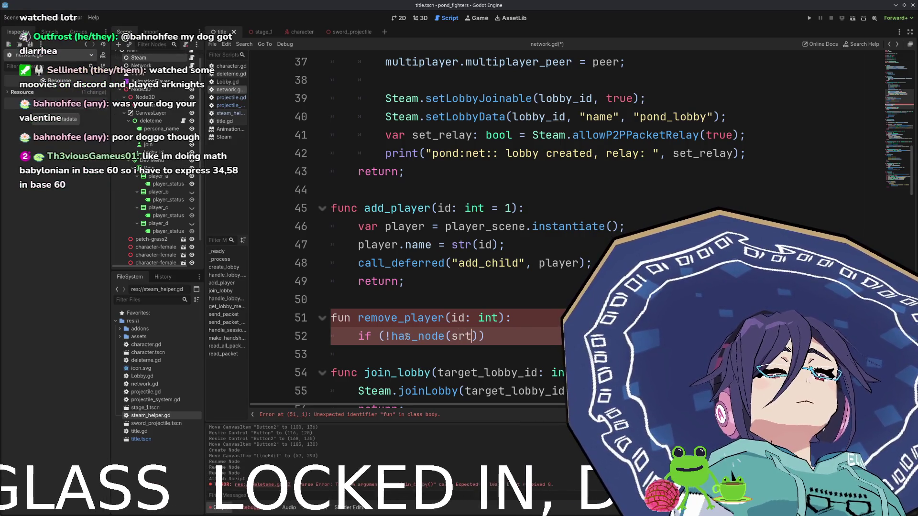
text((id))
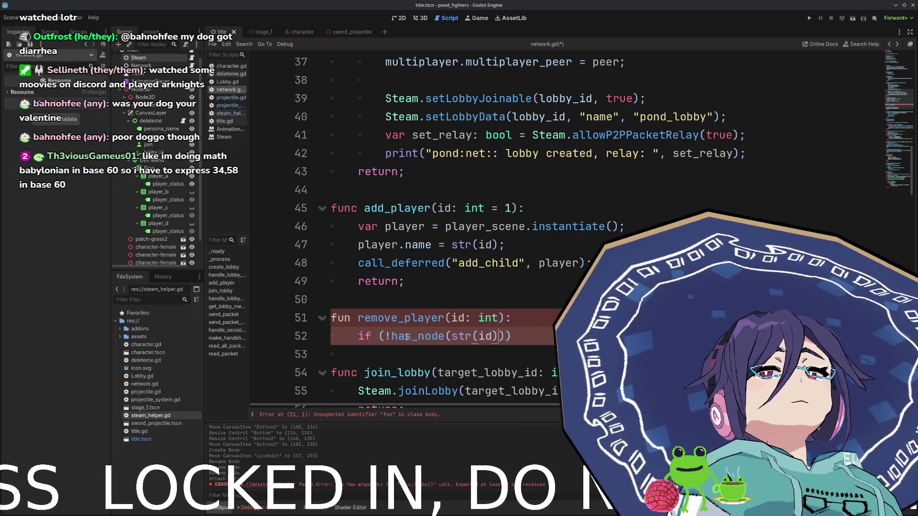
key(End)
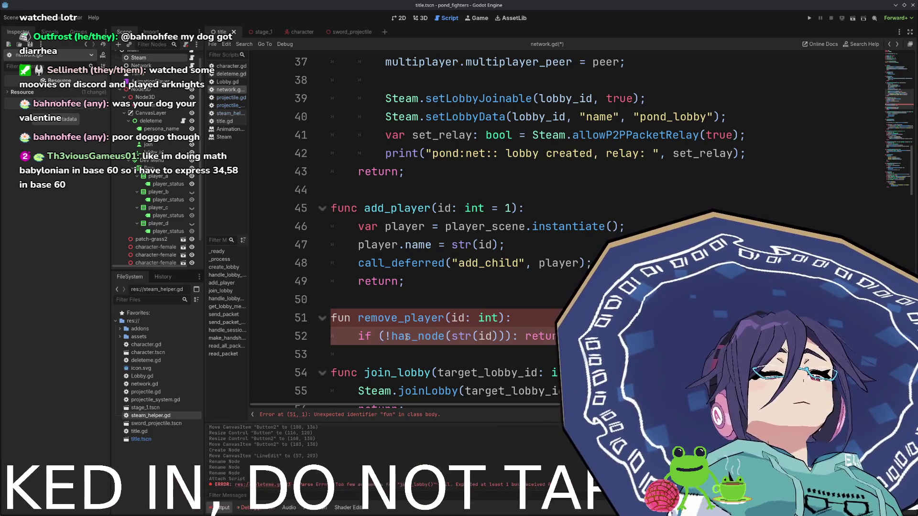
- Insert 'var string_id = str(id)' above the has_node check
key(ctrl+shift+Return)
text(var )
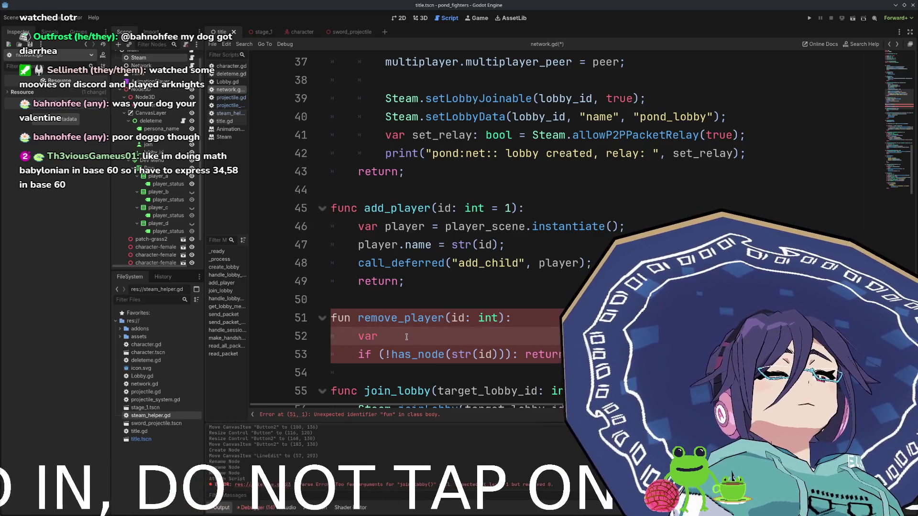
text(string+id)
key(BackSpace)
key(BackSpace)
text(+id)
key(BackSpace)
key(BackSpace)
key(BackSpace)
text(+id)
key(BackSpace)
key(BackSpace)
key(BackSpace)
text(+)
key(BackSpace)
text(_id = )
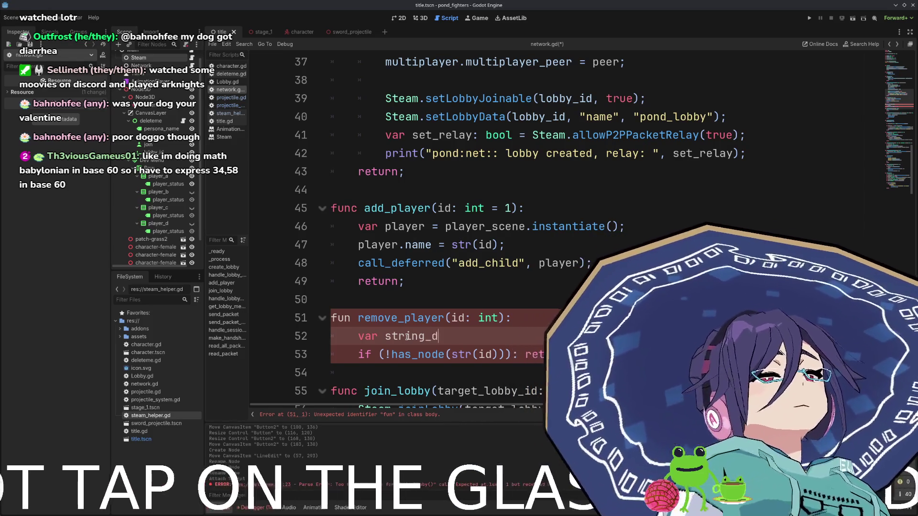
text(str(id))
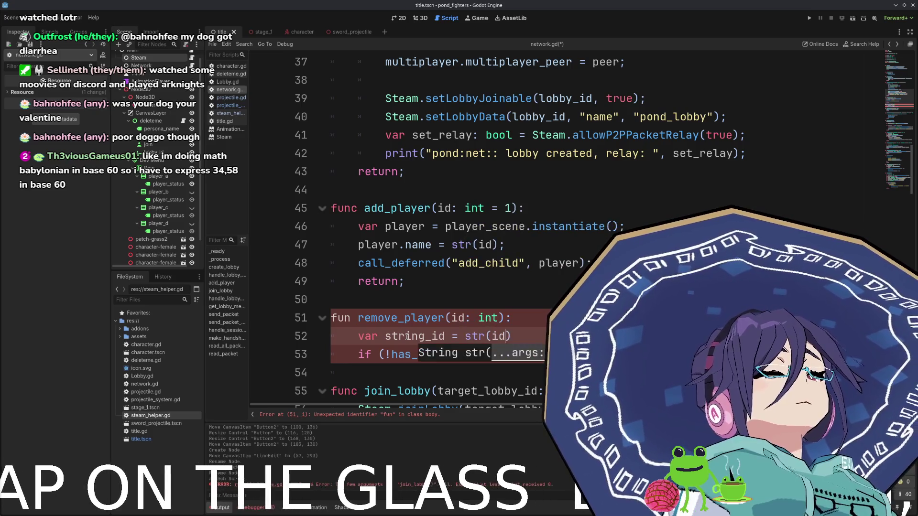
- Replace has_node's str(id) argument with string_id
key(Down)
key(Left)
key(Left)
key(shift+Left)
key(shift+Left)
key(shift+Left)
key(BackSpace)
text(string)
key(BackSpace)
key(BackSpace)
key(BackSpace)
text(ring_id)
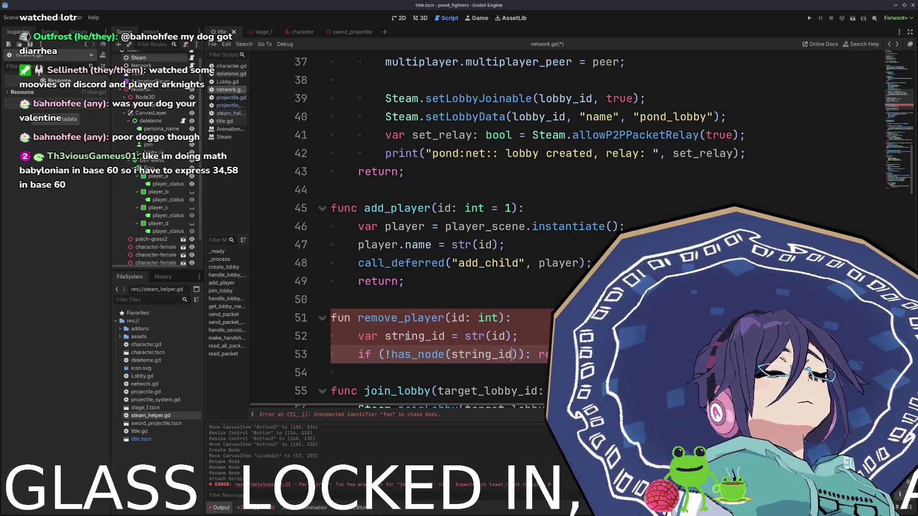
- Fix the 'fun' typo to 'func' on line 51 and add a line after the check
key(Up)
key(Down)
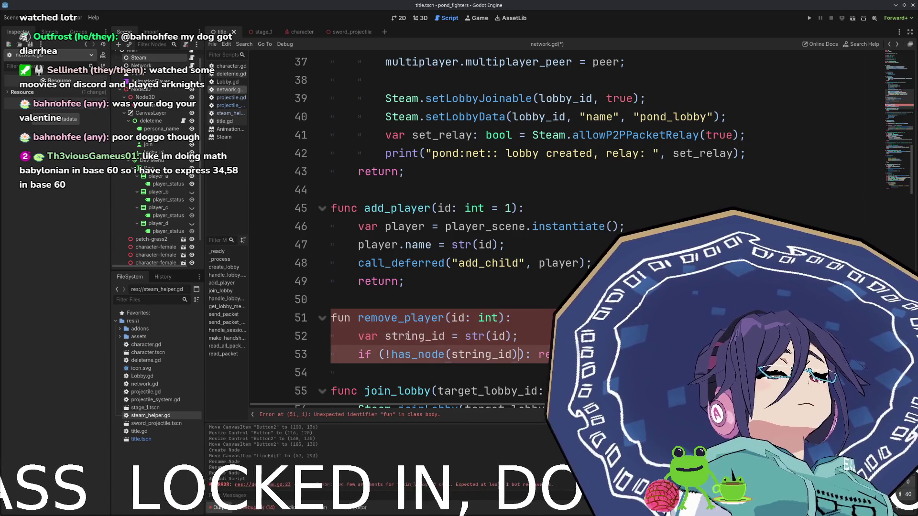
key(Up)
key(Up)
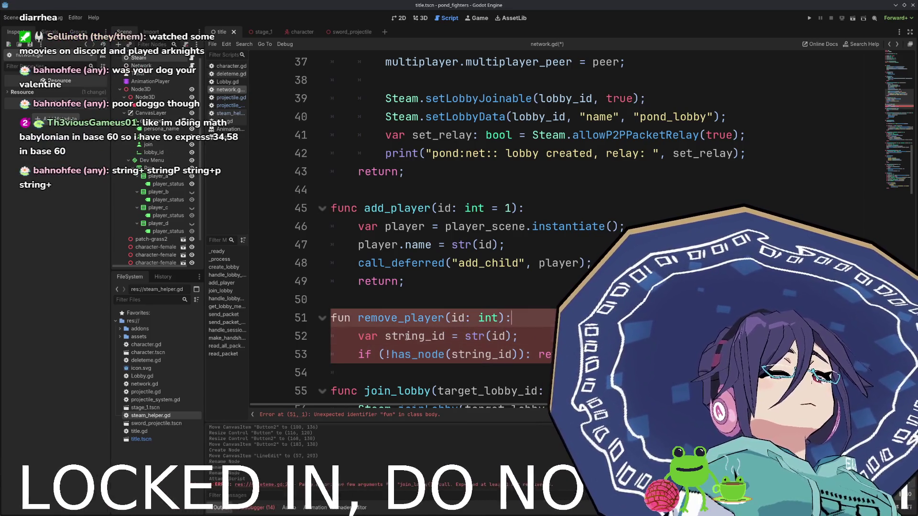
key(Home)
key(Right)
key(Right)
text(c)
key(BackSpace)
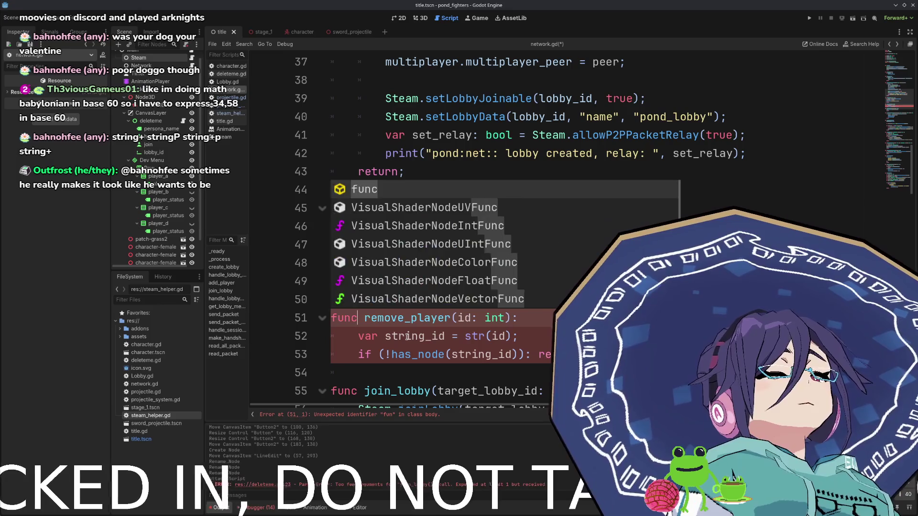
key(Right)
text(c)
key(Escape)
key(Down)
key(Down)
key(End)
key(Return)
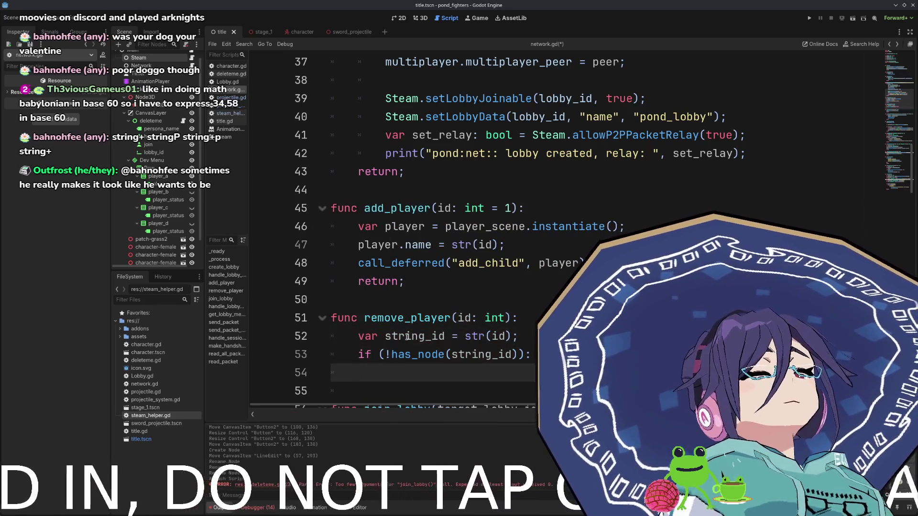
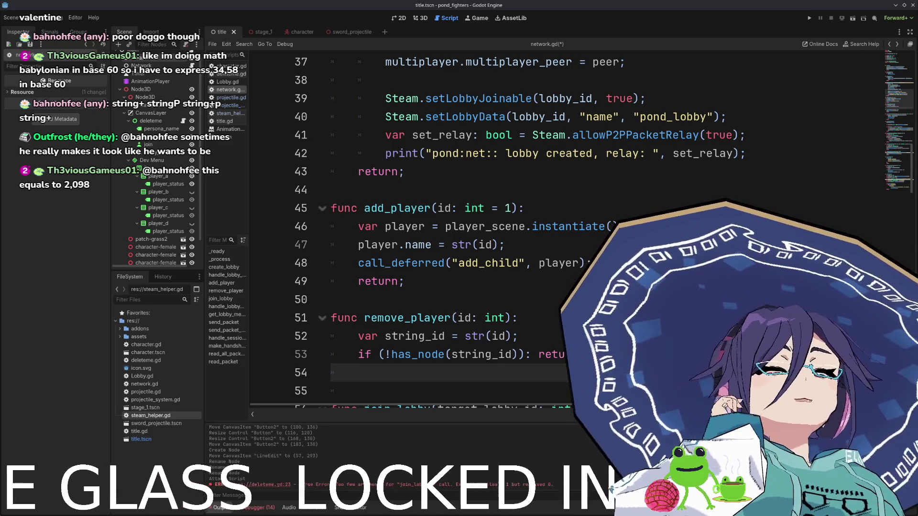
- Add get_node(string_id).queue_free() on line 54 of remove_player, correcting the autocompleted method name
click(481, 354)
click(358, 373)
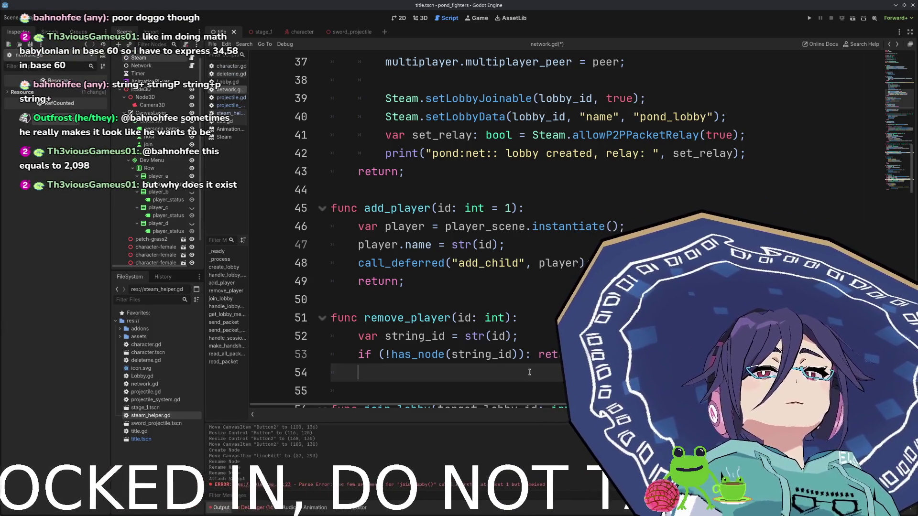
key(Return)
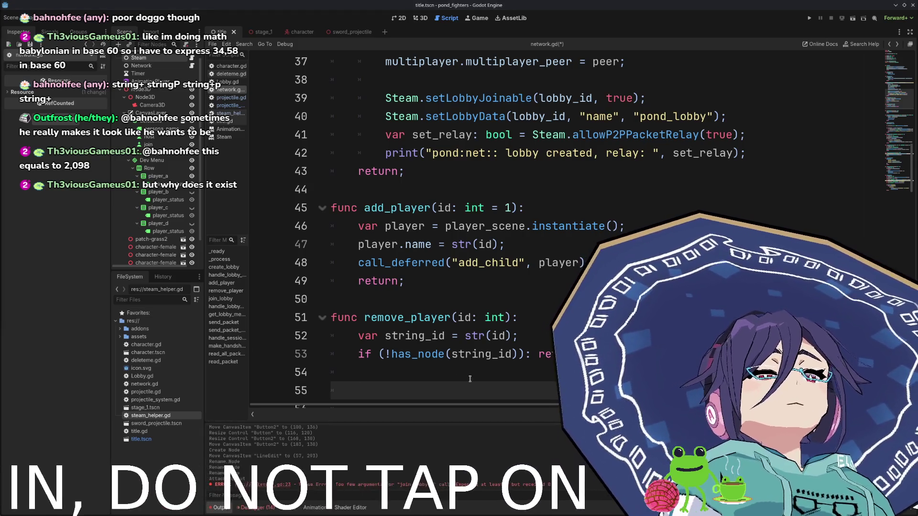
click(460, 369)
text(get_nod)
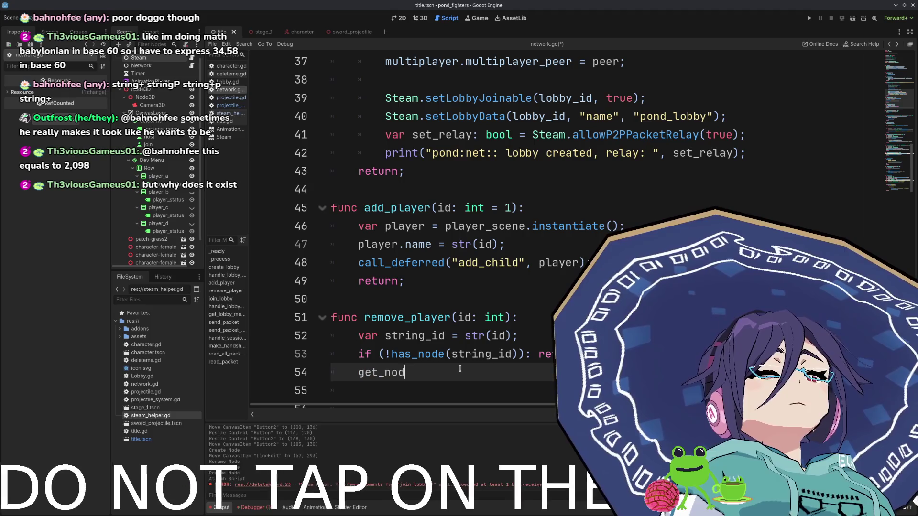
text(e(string_id))
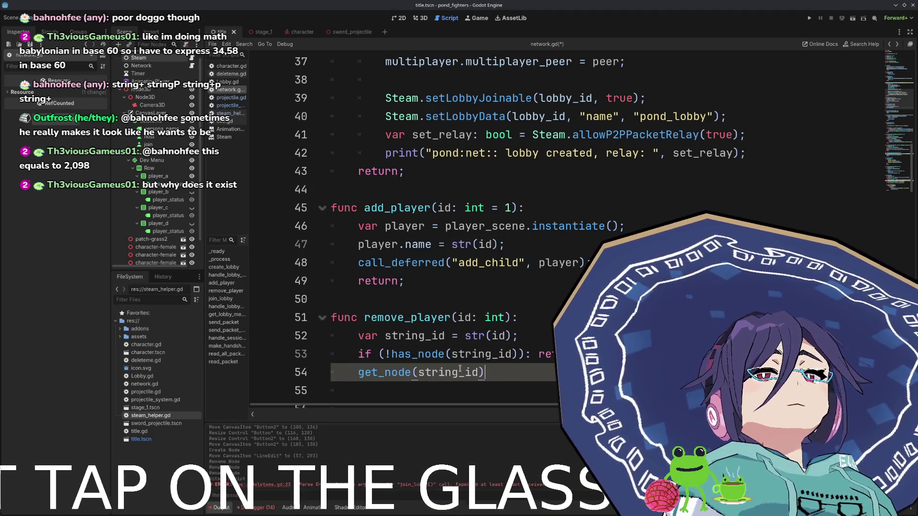
text(.queue)
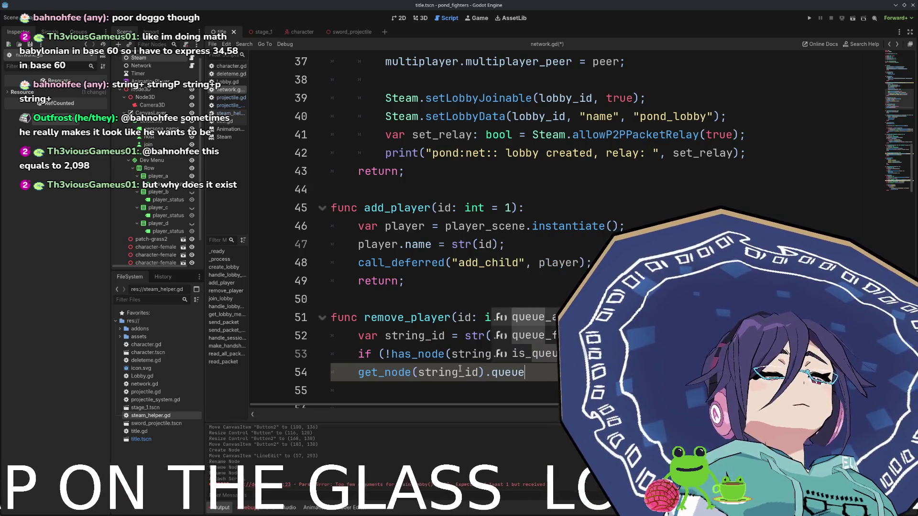
key(Return)
key(BackSpace)
key(BackSpace)
key(BackSpace)
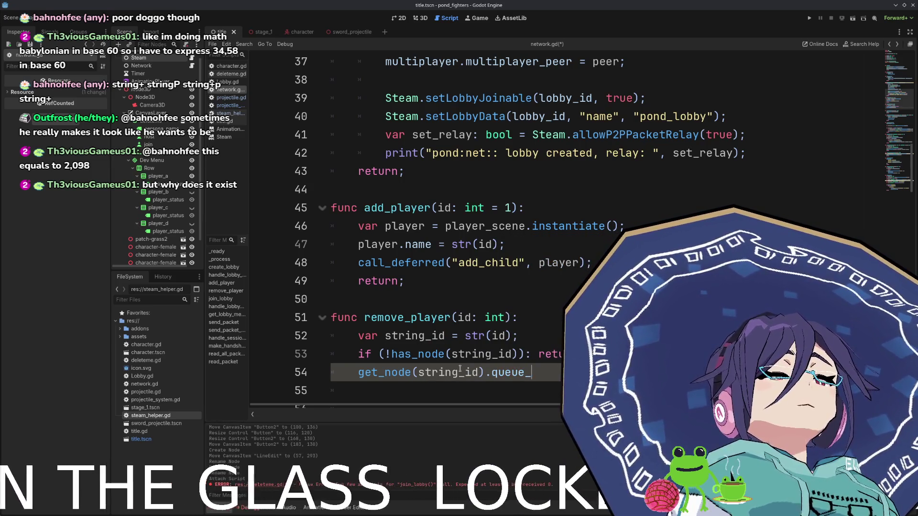
text(free)
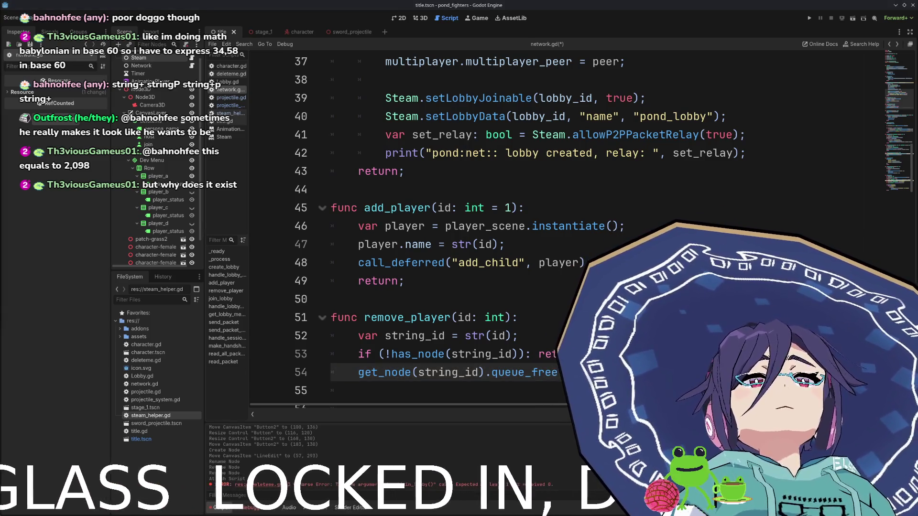
scroll(499, 196, up, 3)
- Add a multiplayer.peer_connected connection line after the multiplayer_peer assignment
click(638, 227)
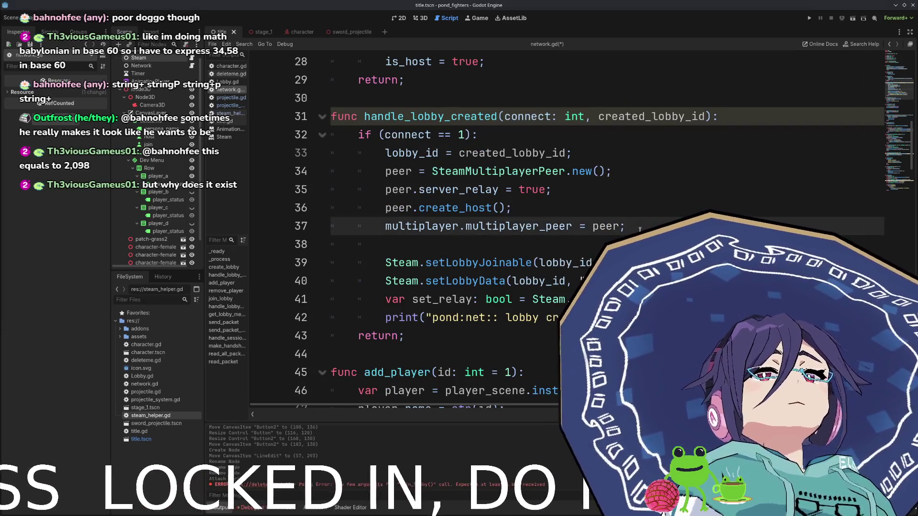
key(Down)
text(mul)
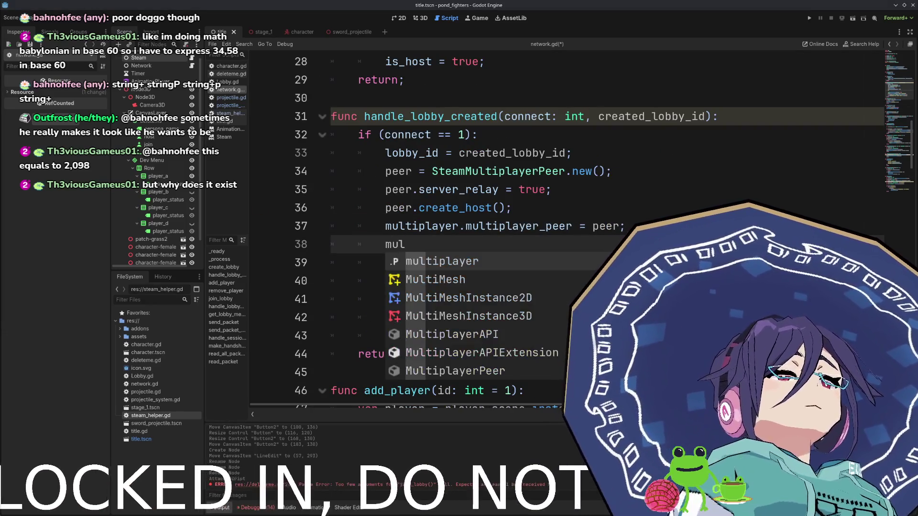
key(Return)
text(.)
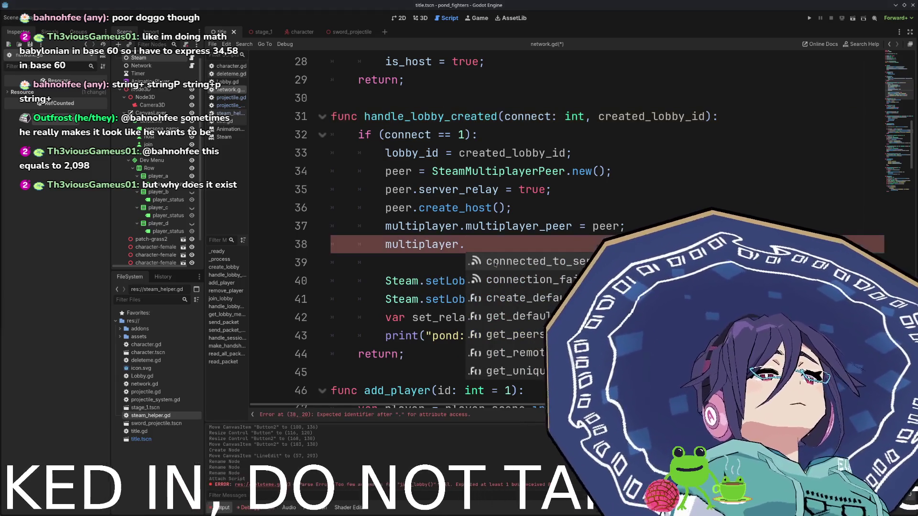
click(482, 244)
text(er)
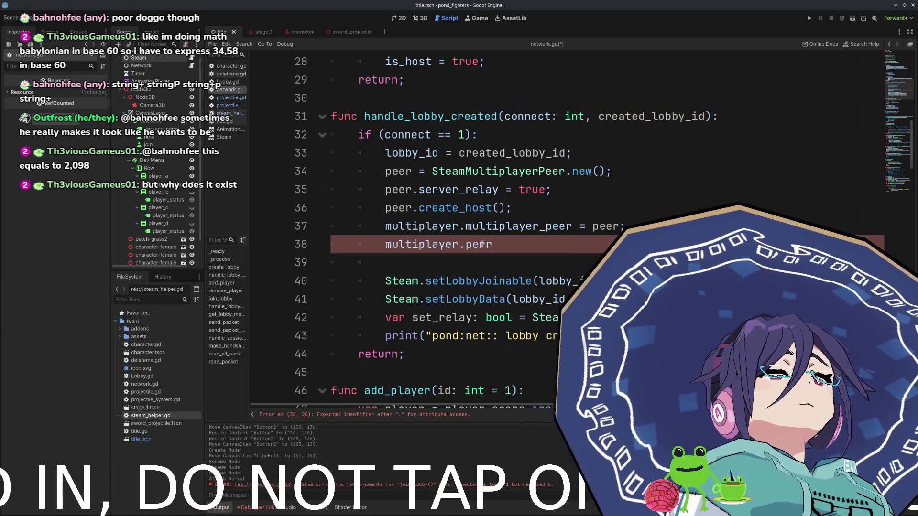
key(Return)
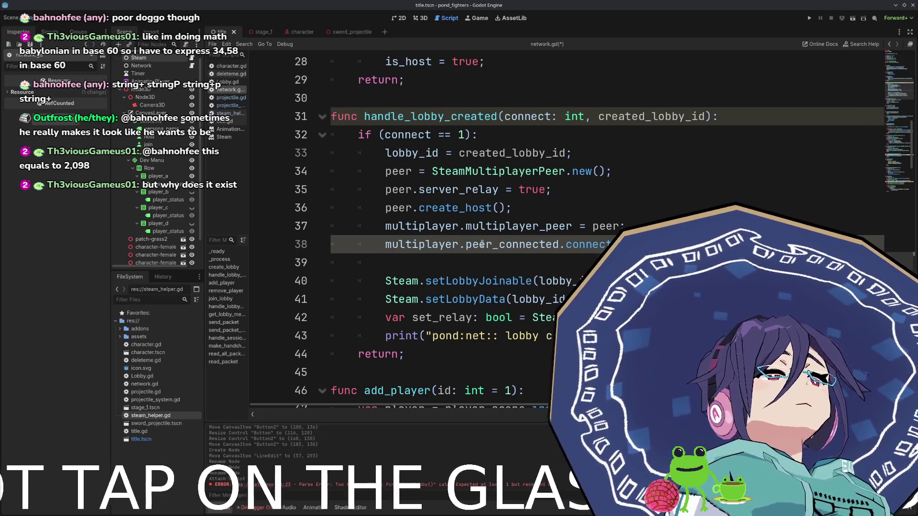
- Connect multiplayer.peer_disconnected to remove_player on the next line
key(Return)
text(multip)
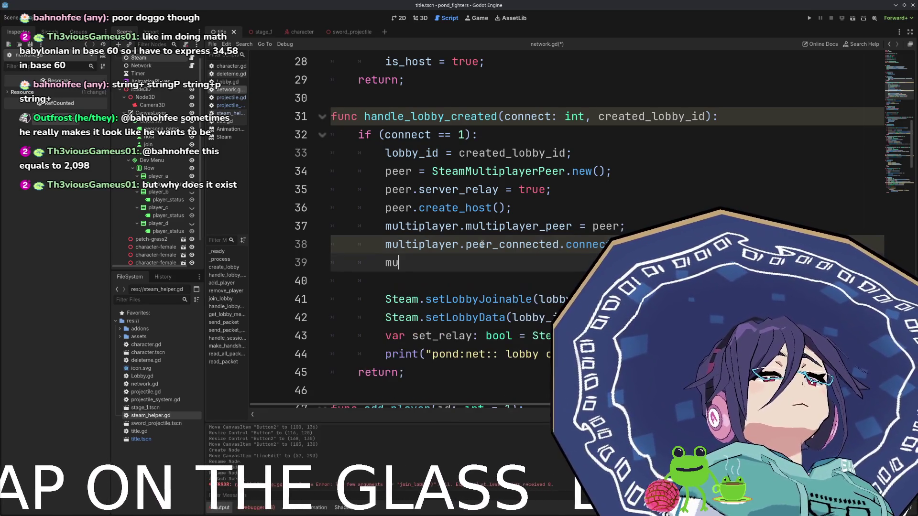
key(Return)
text(.)
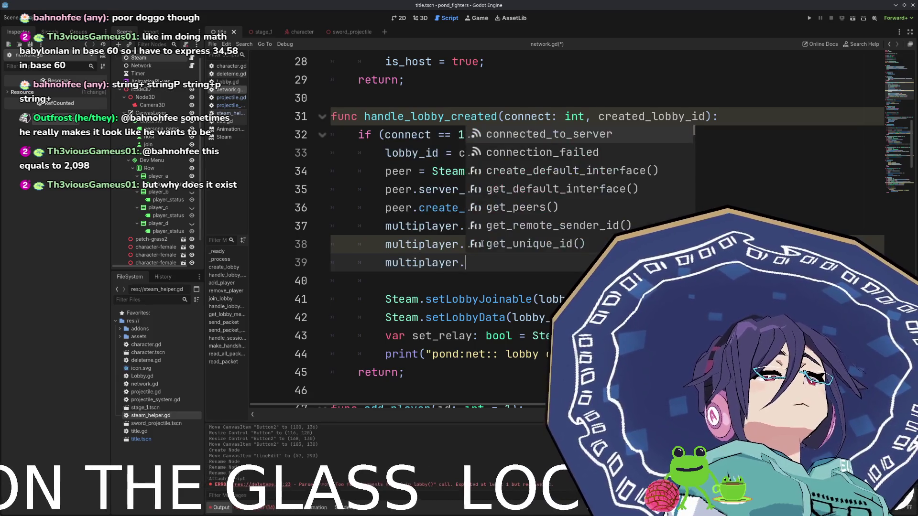
text(peer_di)
key(Return)
text(.c)
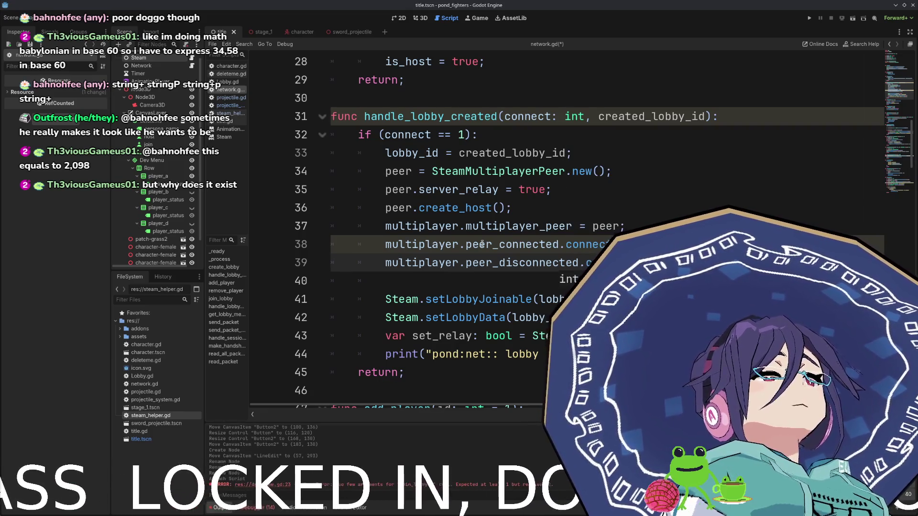
text(rem)
key(Return)
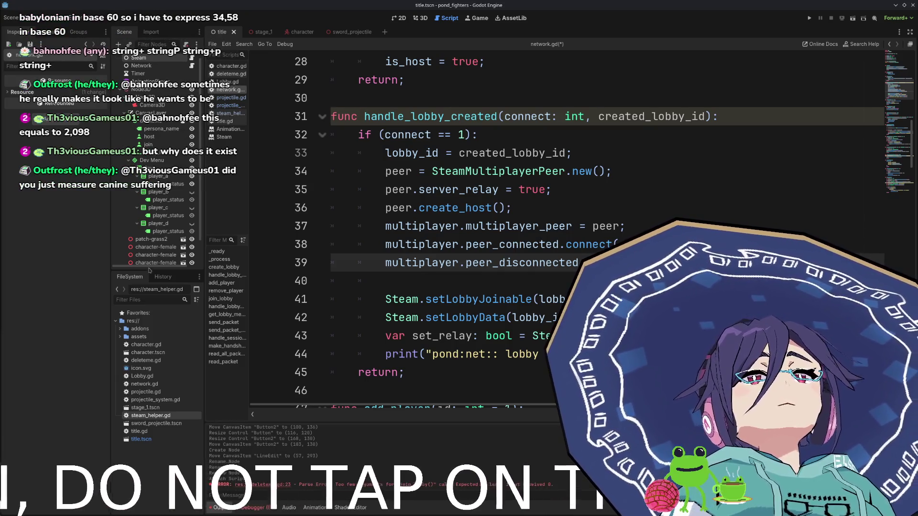
- Add an add_player() call for the host below the connections and save network.gd
click(461, 281)
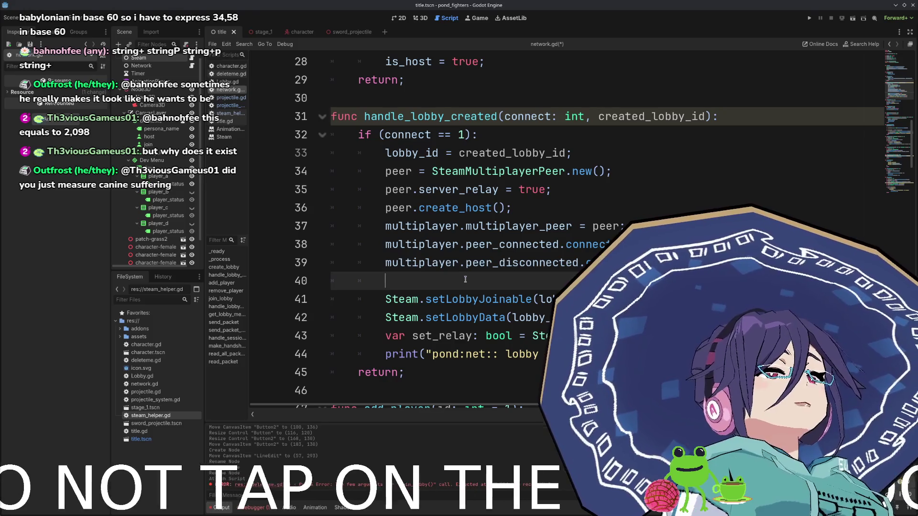
key(Return)
text(add_)
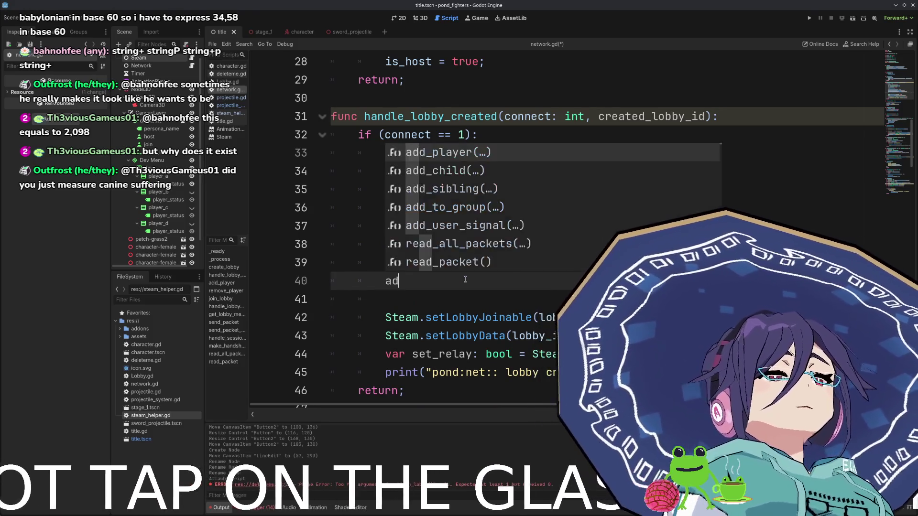
key(Return)
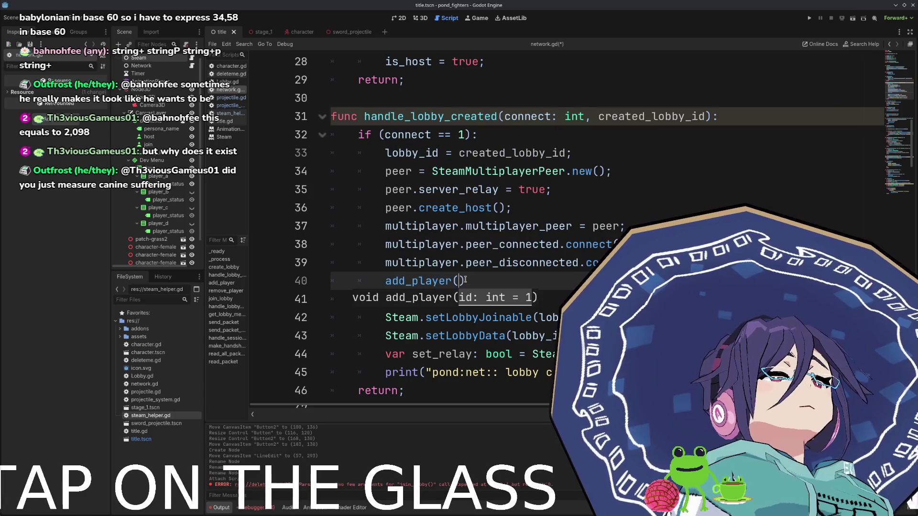
text(;)
key(ctrl+s)
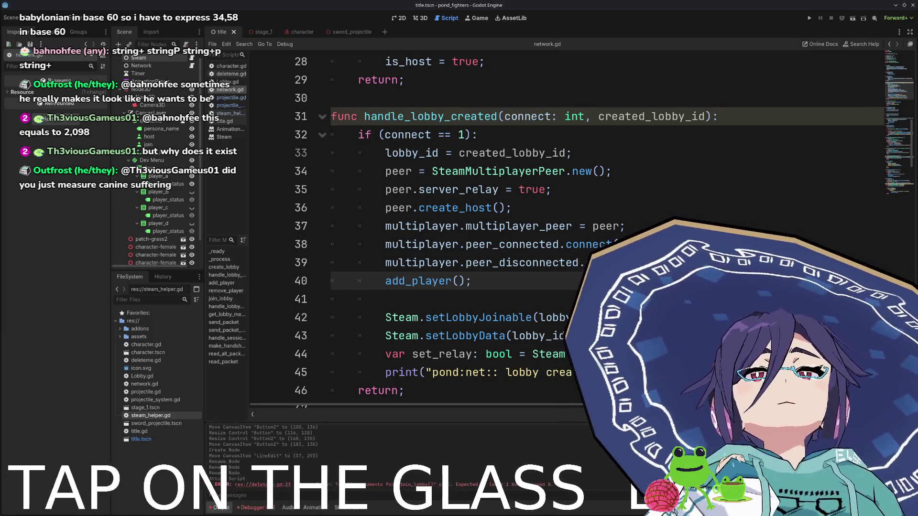
click(404, 19)
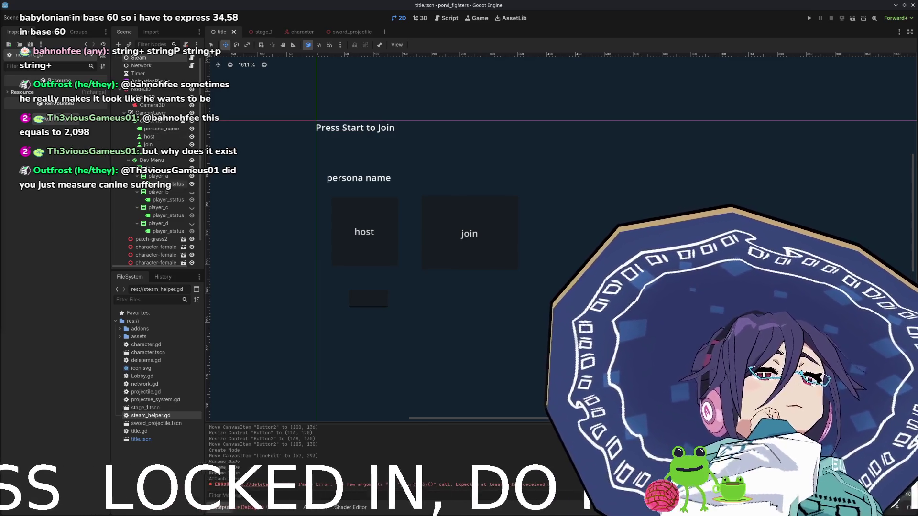
- Collapse CanvasLayer and drag the Steam node to the bottom of the title scene tree
click(124, 113)
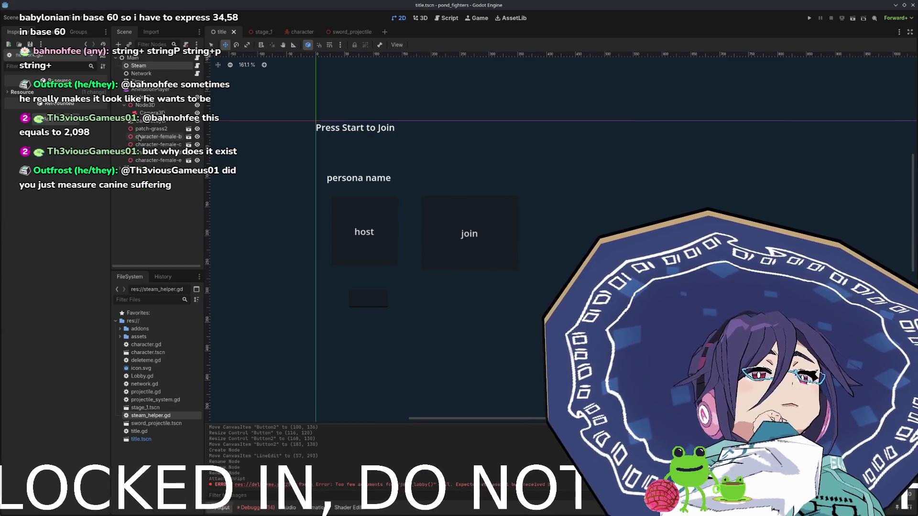
mouse_move(122, 105)
mouse_down()
mouse_move(124, 115)
mouse_move(347, 31)
mouse_move(294, 32)
mouse_move(292, 69)
mouse_move(220, 32)
mouse_move(152, 138)
mouse_move(153, 106)
mouse_move(151, 135)
mouse_up()
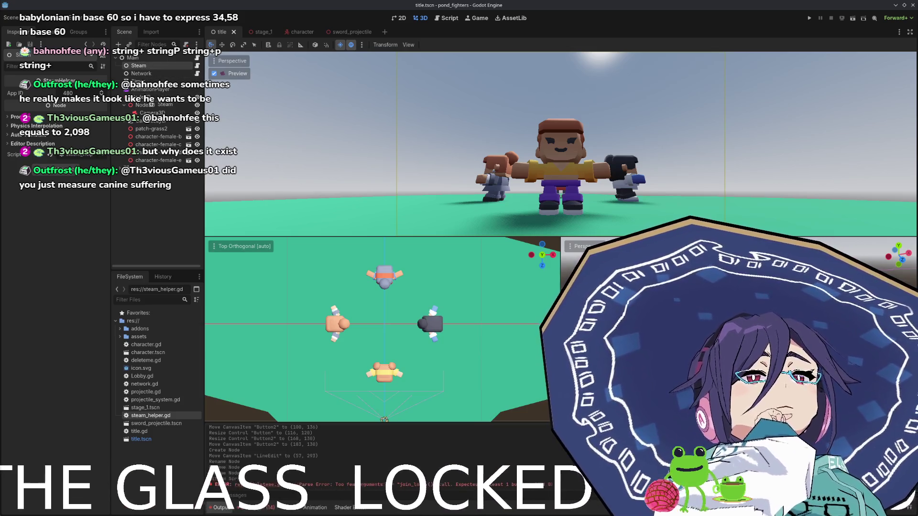
click(145, 104)
drag(138, 66, 144, 160)
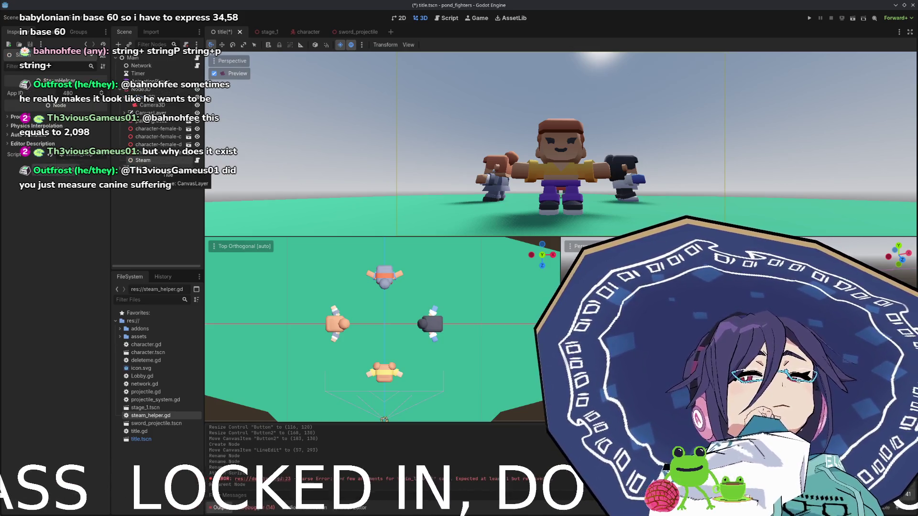
click(197, 162)
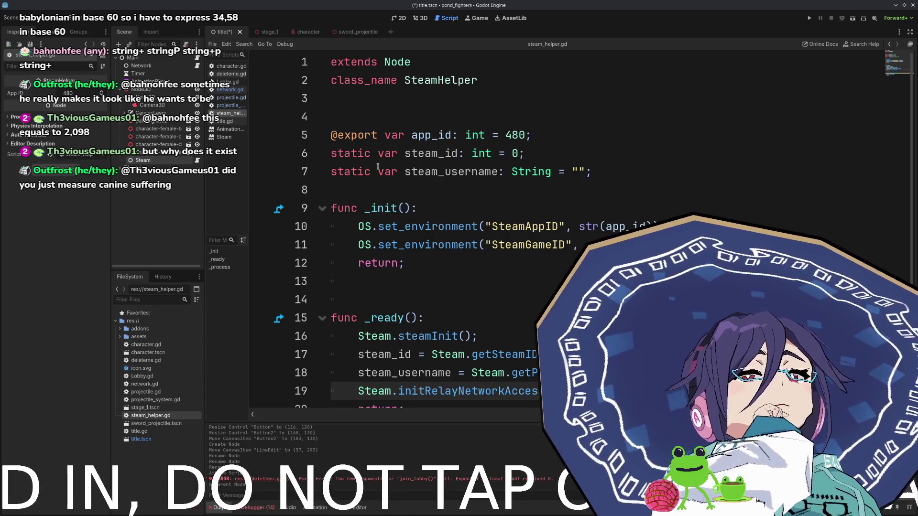
- Reparent Steam under Main, review network.gd, then select the deleteme Control to view deleteme.gd
mouse_move(154, 163)
mouse_down()
mouse_move(143, 60)
mouse_move(143, 165)
mouse_move(141, 93)
mouse_up()
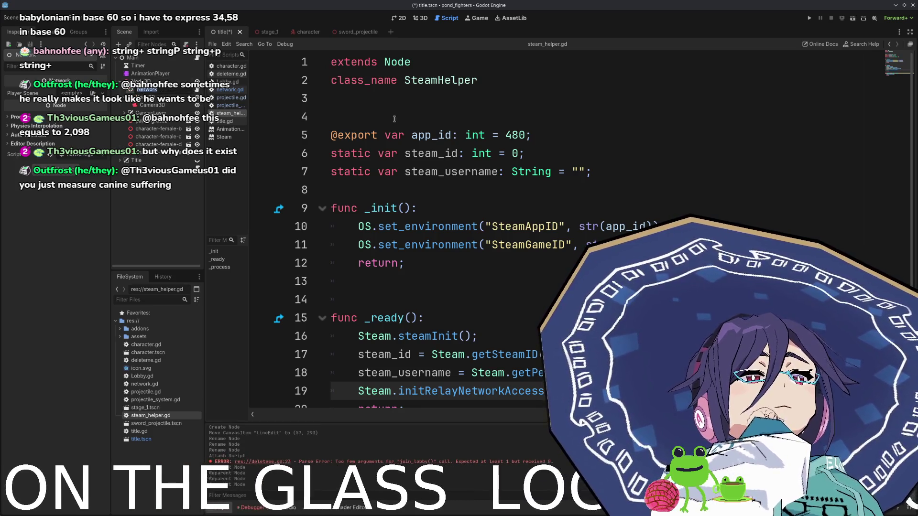
click(196, 91)
scroll(384, 248, up, 9)
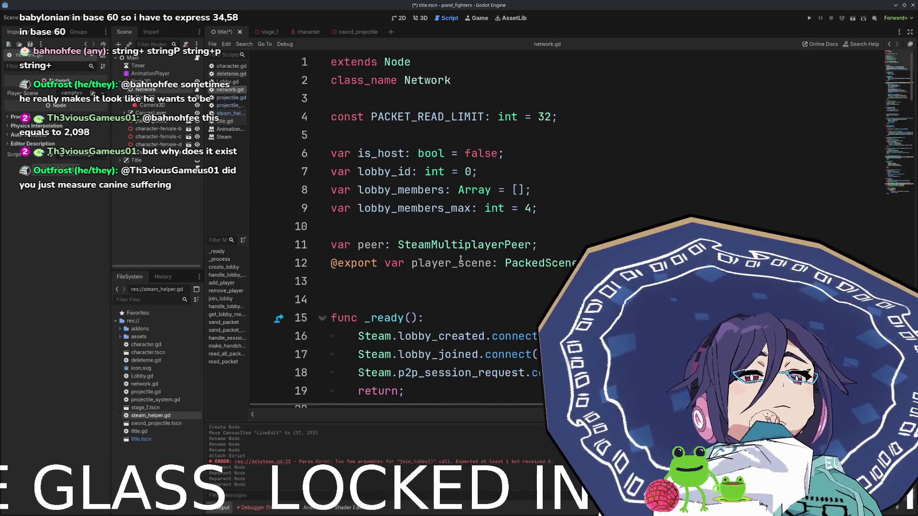
scroll(460, 259, down, 20)
scroll(410, 168, down, 13)
scroll(410, 171, up, 8)
scroll(410, 170, up, 20)
scroll(411, 178, up, 13)
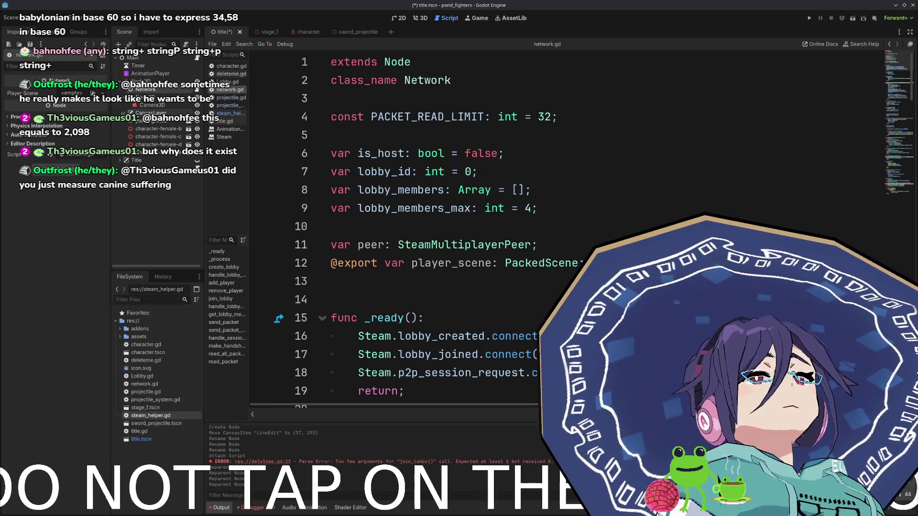
click(124, 112)
click(153, 121)
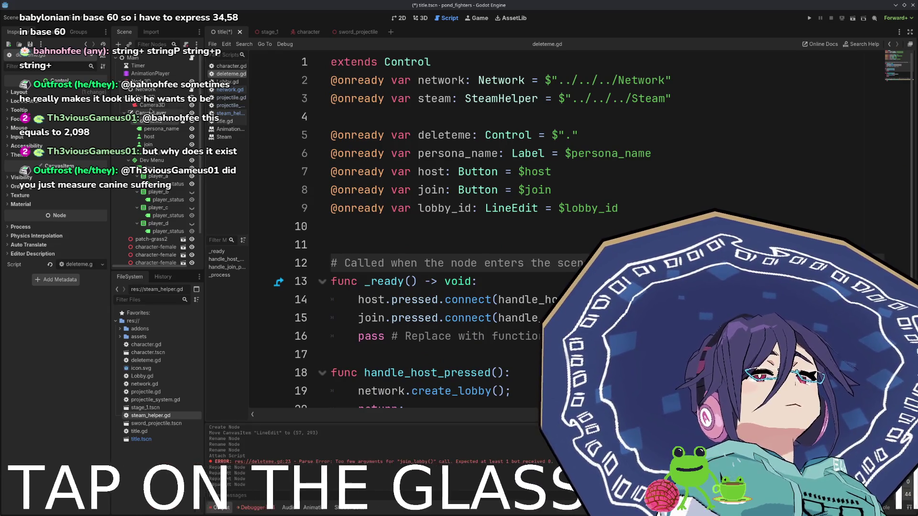
- Rearrange the Network and Steam nodes near the top of the scene tree
mouse_move(144, 90)
mouse_down()
mouse_move(167, 120)
mouse_move(151, 89)
mouse_up()
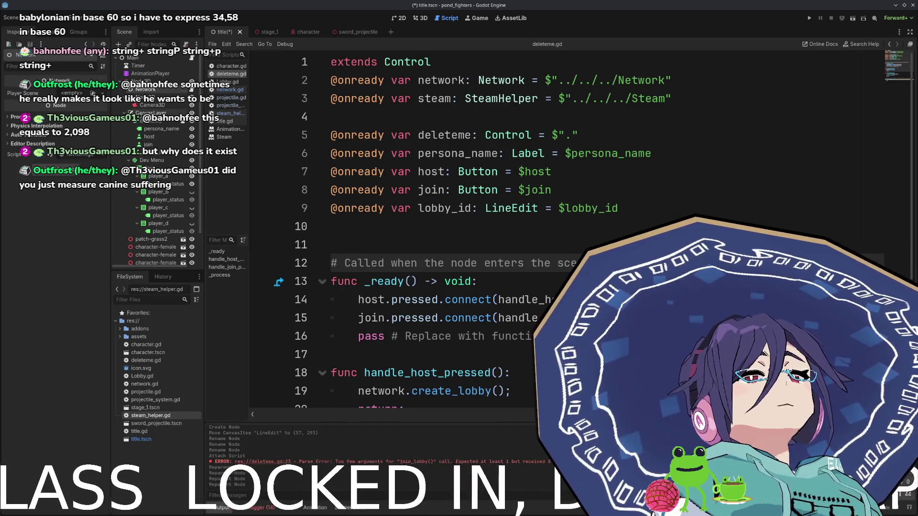
scroll(158, 158, down, 5)
scroll(157, 158, up, 5)
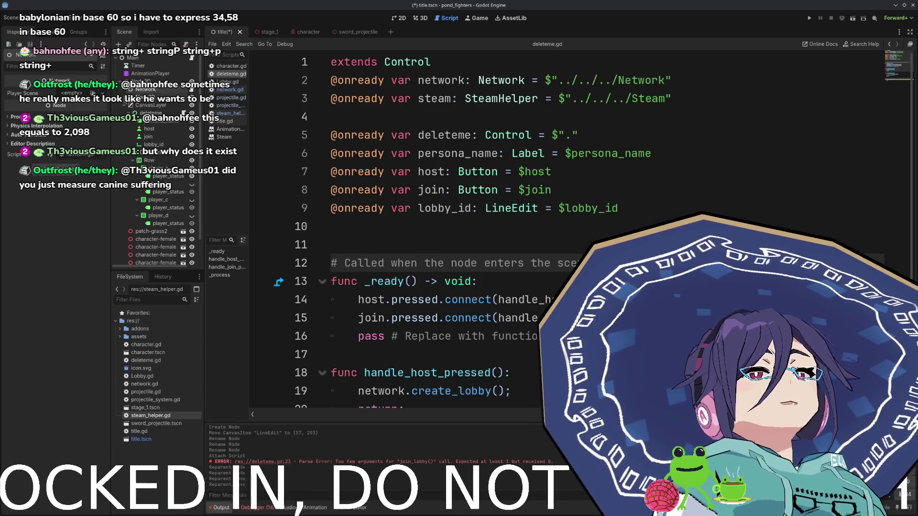
mouse_move(136, 90)
mouse_down()
mouse_move(146, 261)
mouse_move(148, 239)
mouse_up()
scroll(148, 230, up, 3)
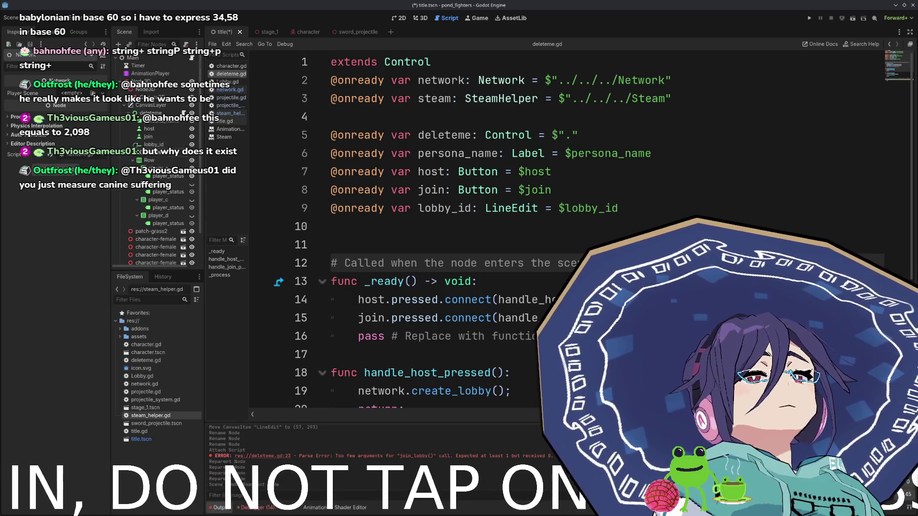
drag(145, 96, 143, 85)
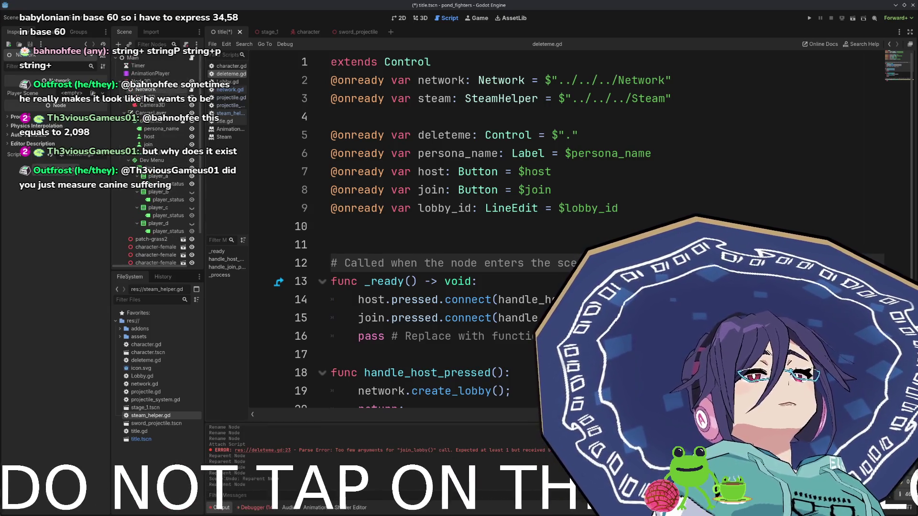
click(125, 112)
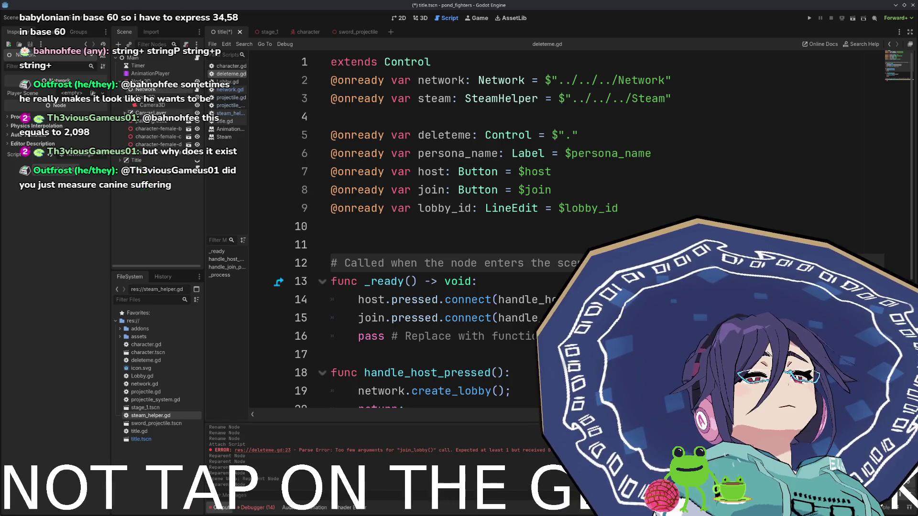
drag(143, 167, 138, 97)
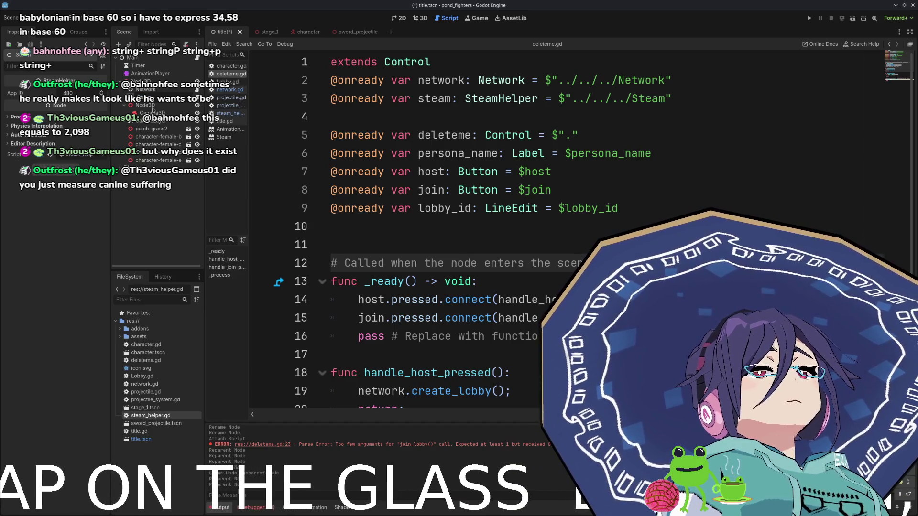
- Undo the Network/Steam reparenting with Ctrl+Z and return to network.gd
click(146, 90)
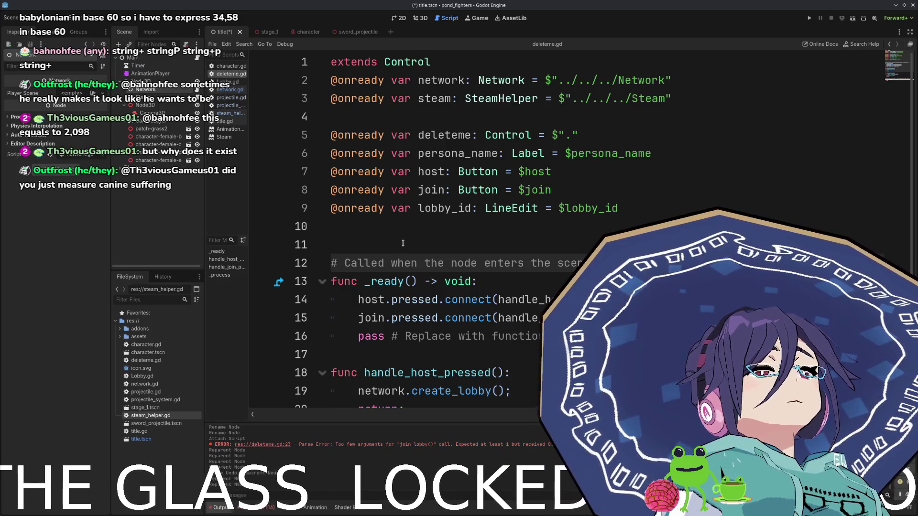
scroll(355, 130, down, 4)
scroll(403, 261, up, 1)
scroll(403, 261, up, 2)
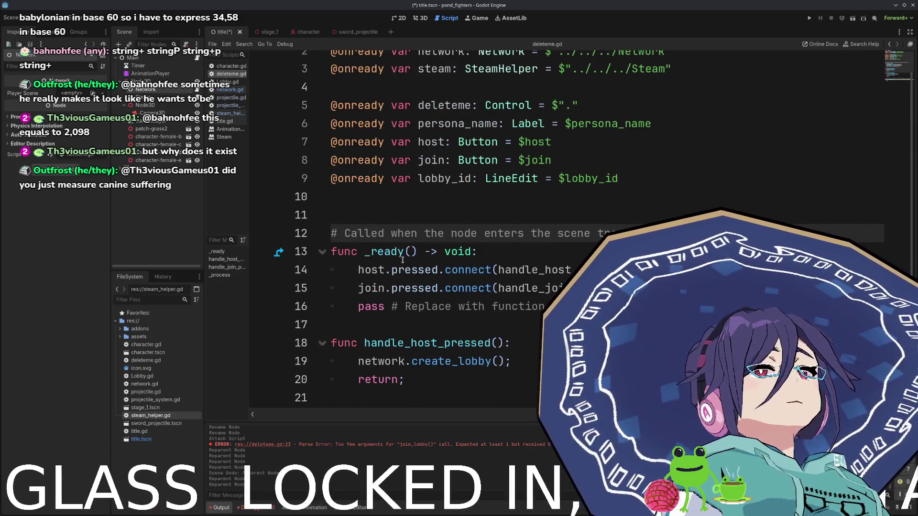
key(ctrl+z)
key(ctrl+z)
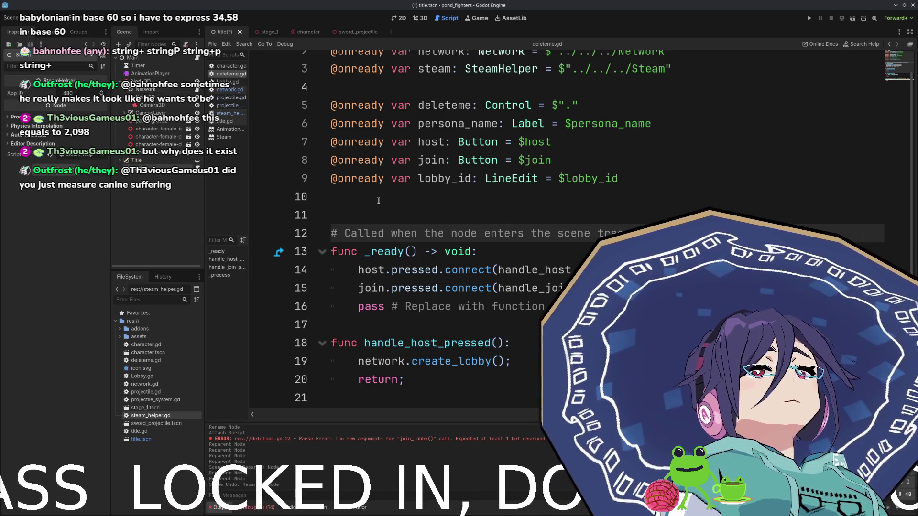
key(ctrl+z)
key(ctrl+z)
key(ctrl+z)
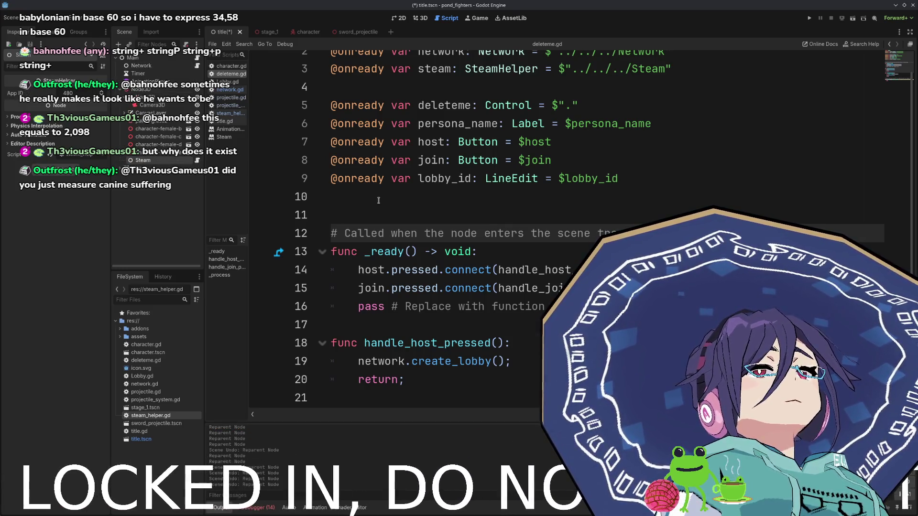
scroll(401, 176, up, 1)
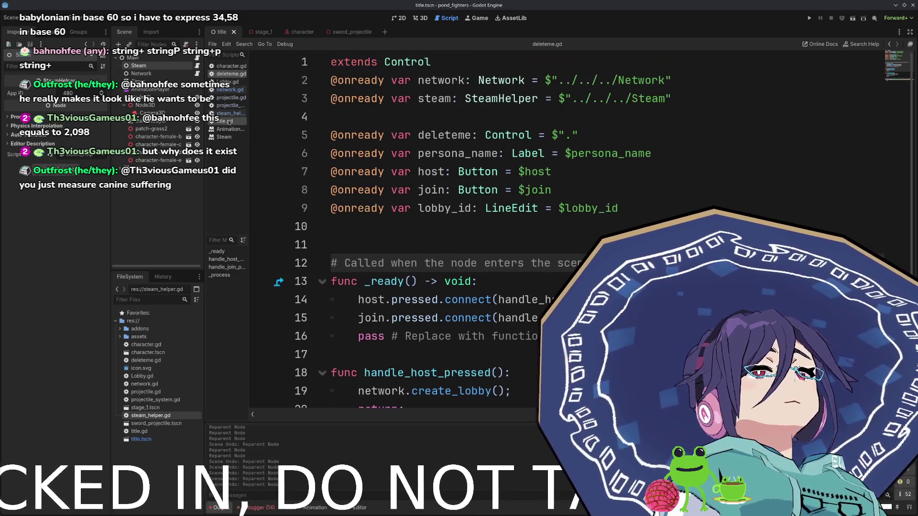
click(334, 117)
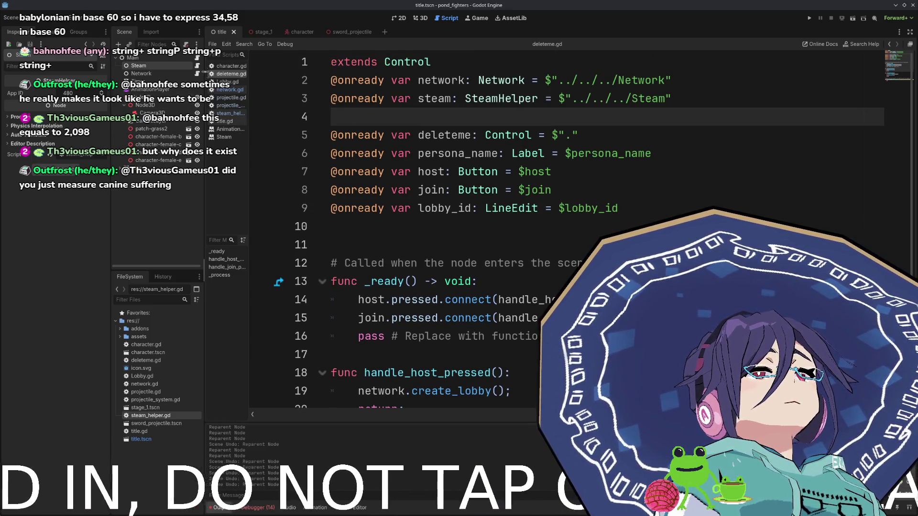
scroll(254, 124, down, 5)
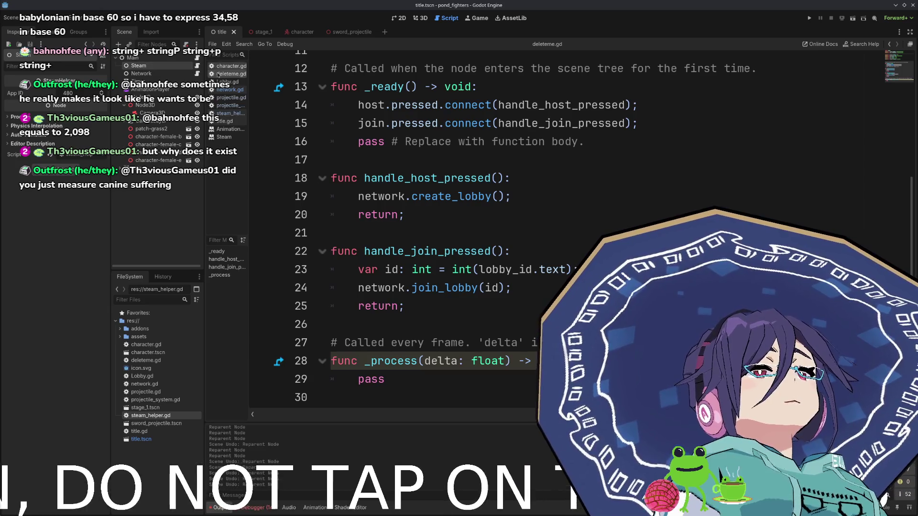
key(ctrl+z)
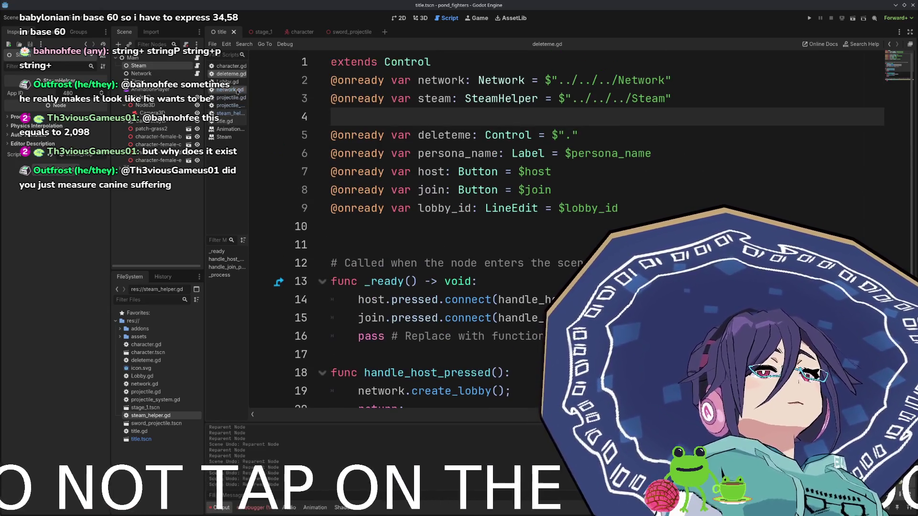
key(alt+Left)
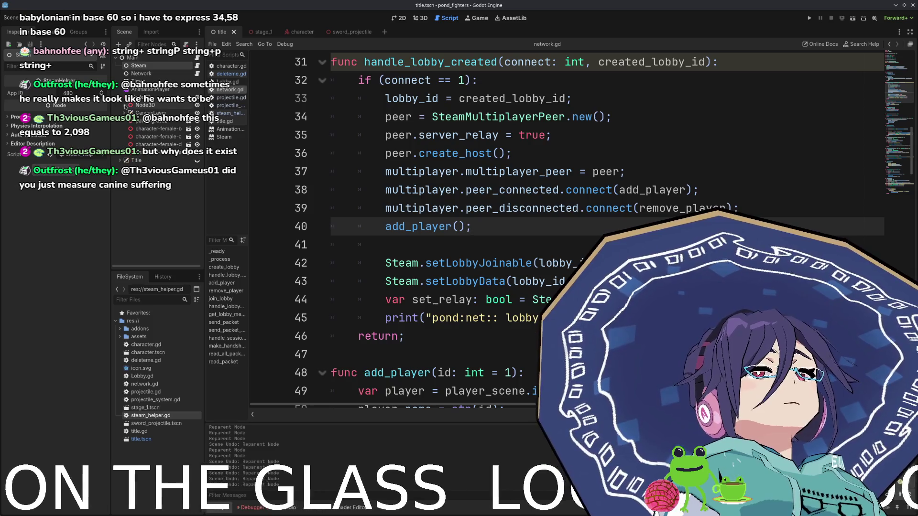
- Open Add Child Node from the Scene dock and filter the node list to 'player'
right_click(148, 97)
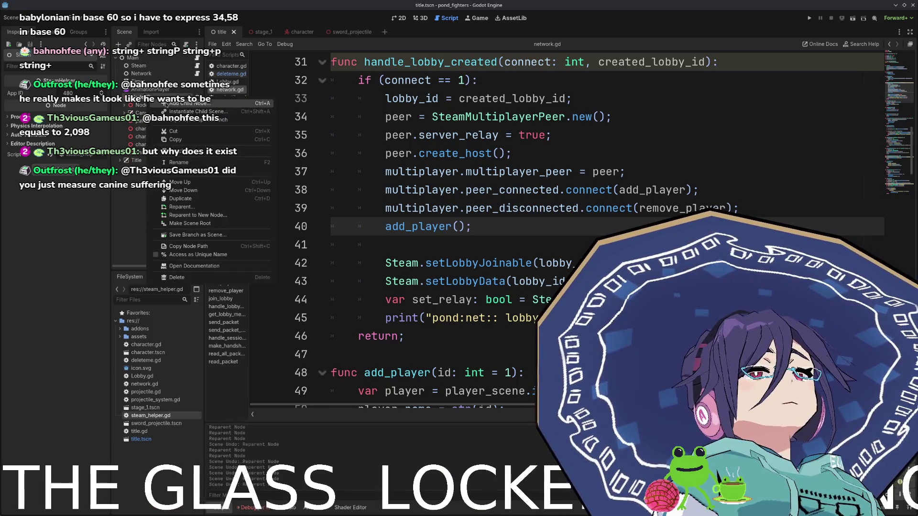
click(166, 105)
text(play)
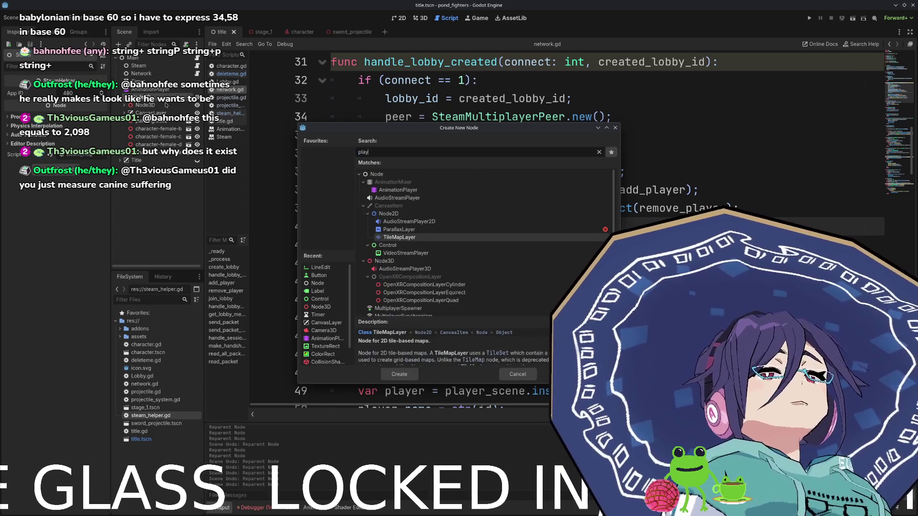
text(er_)
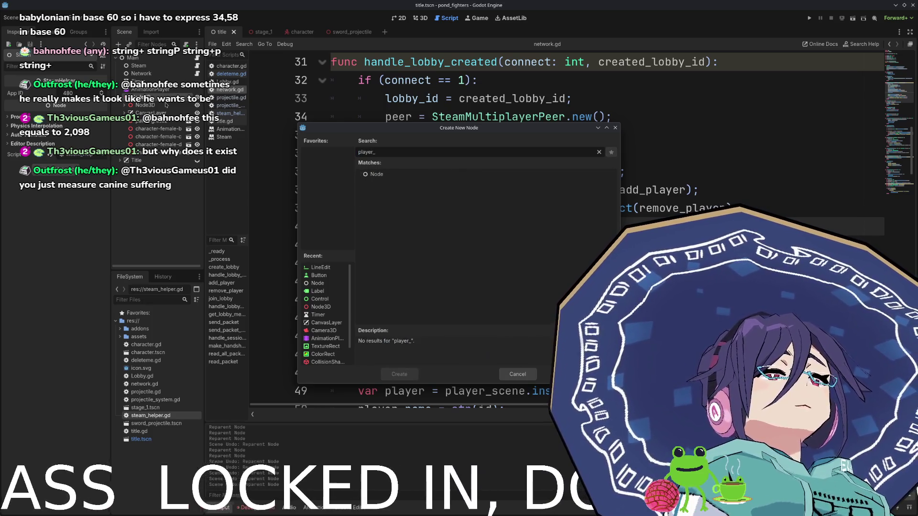
key(BackSpace)
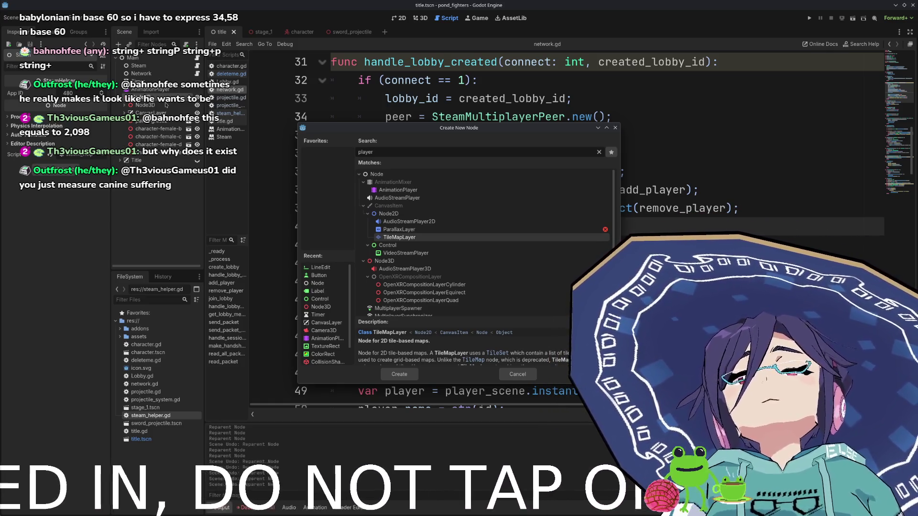
click(292, 31)
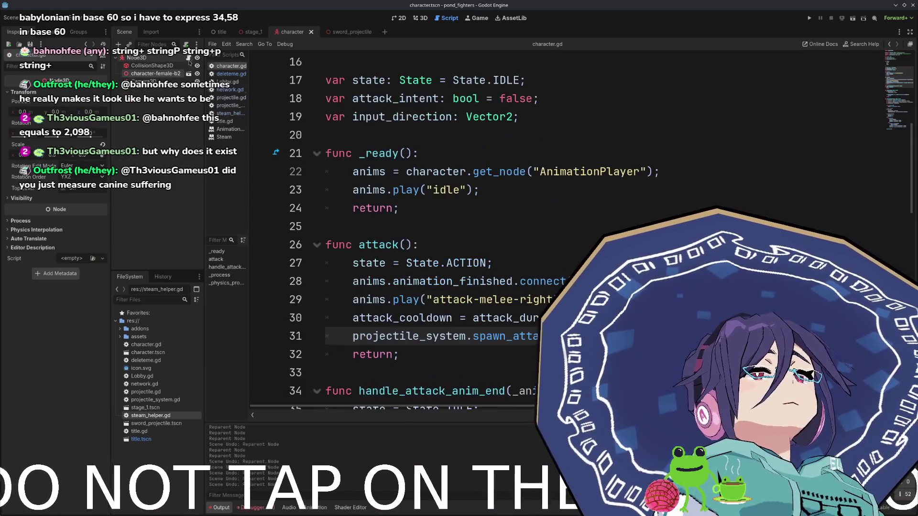
- Create an _enter_tree() function above _ready in character.gd
scroll(516, 245, down, 3)
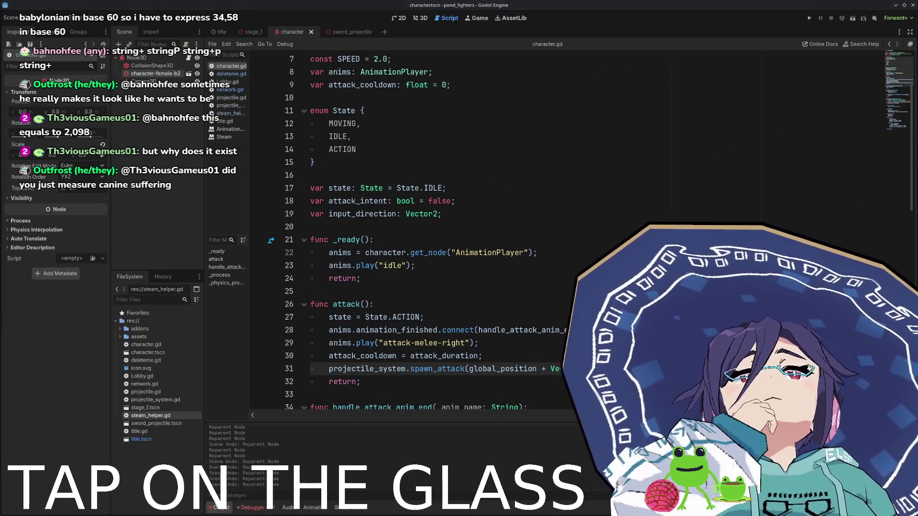
scroll(384, 213, up, 2)
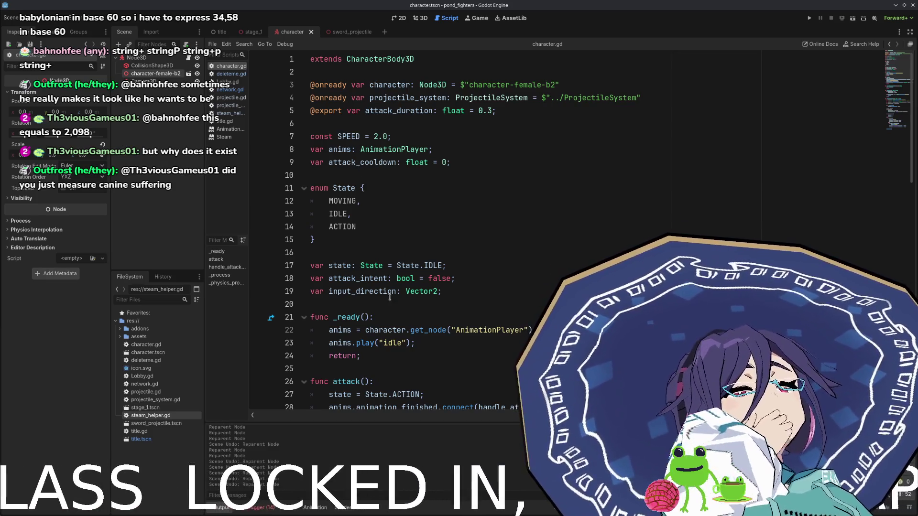
click(449, 302)
key(Return)
key(Return)
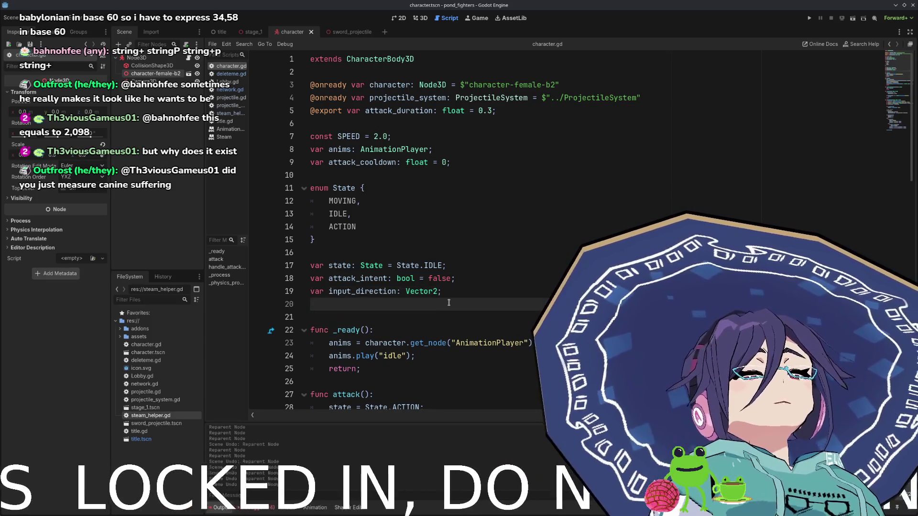
key(Up)
text(func _)
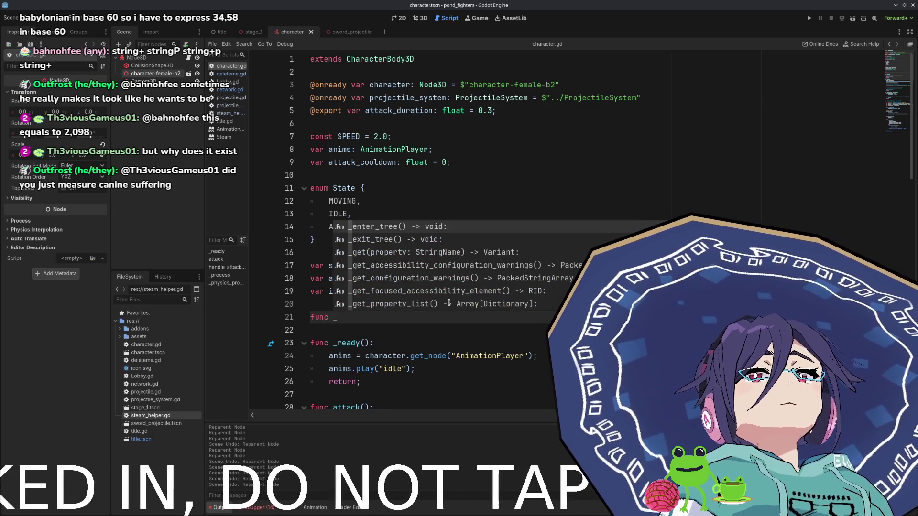
text(enter)
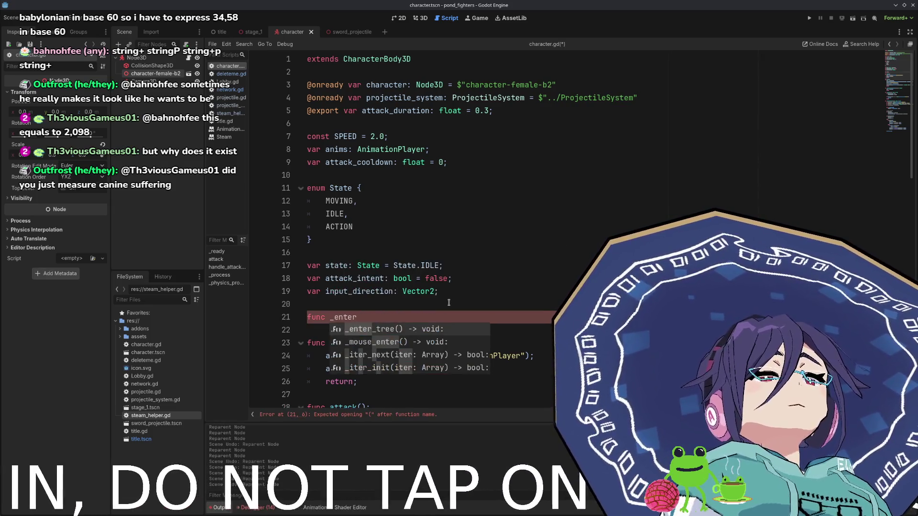
key(Return)
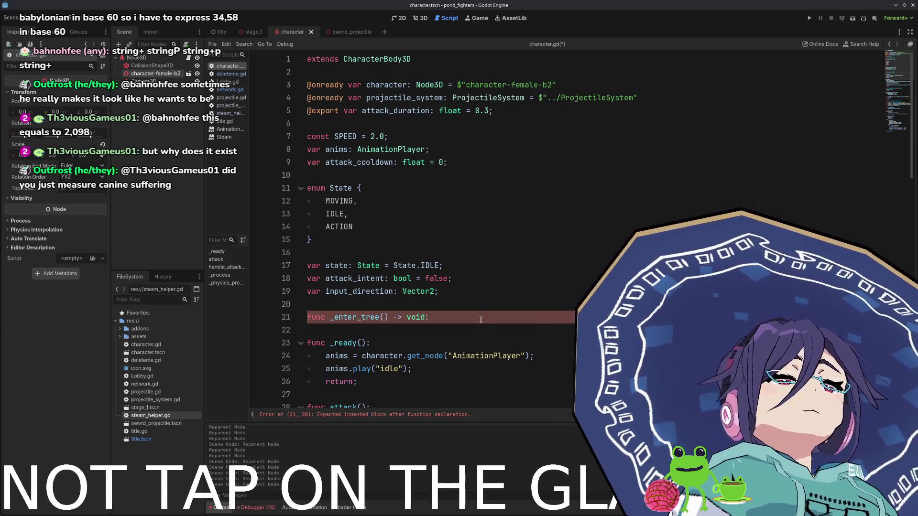
key(Return)
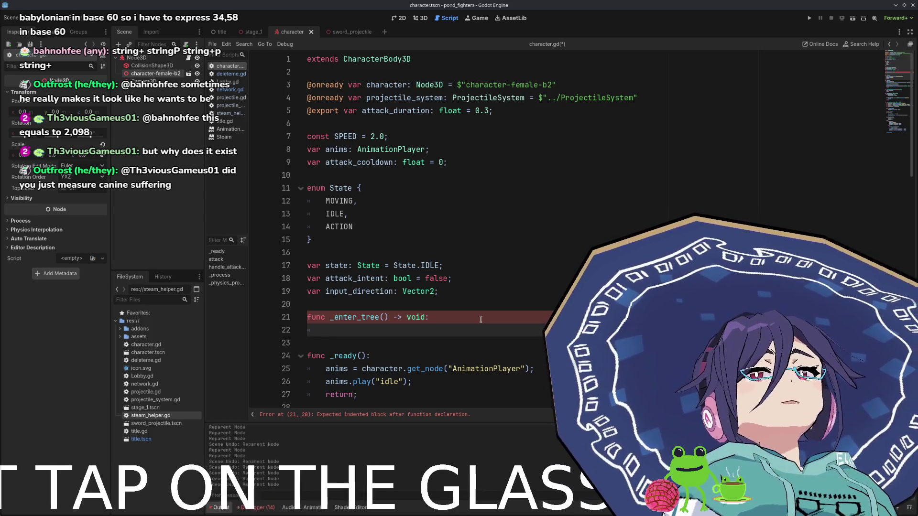
- Have _enter_tree call set_multiplayer_authority(name.to_int()), save, and end with return;
text(set_mul)
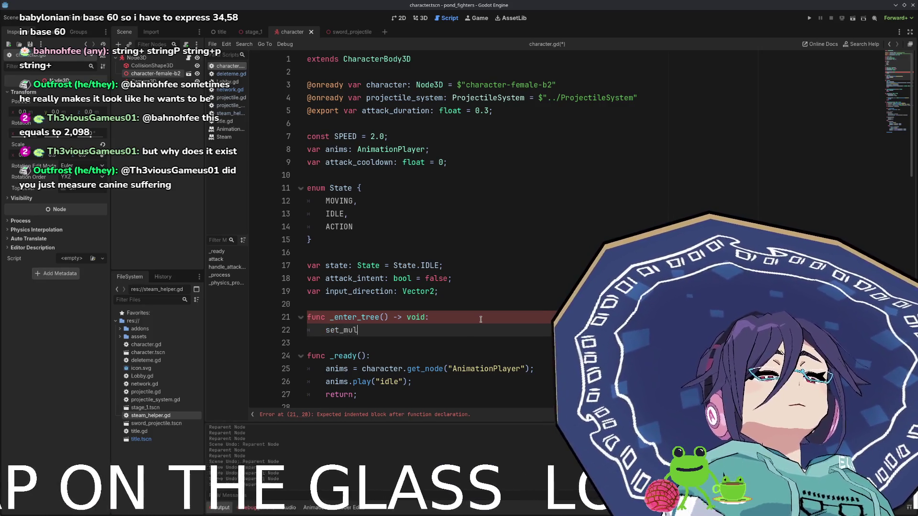
key(Return)
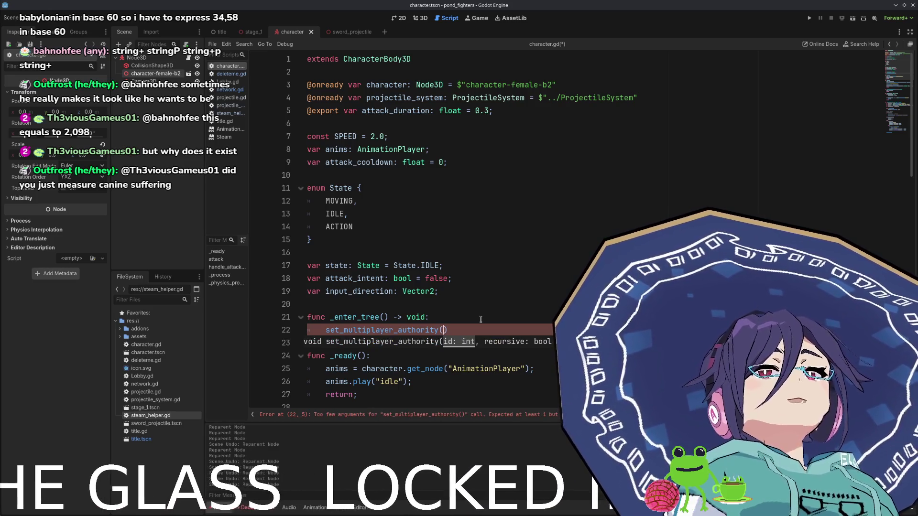
text(name)
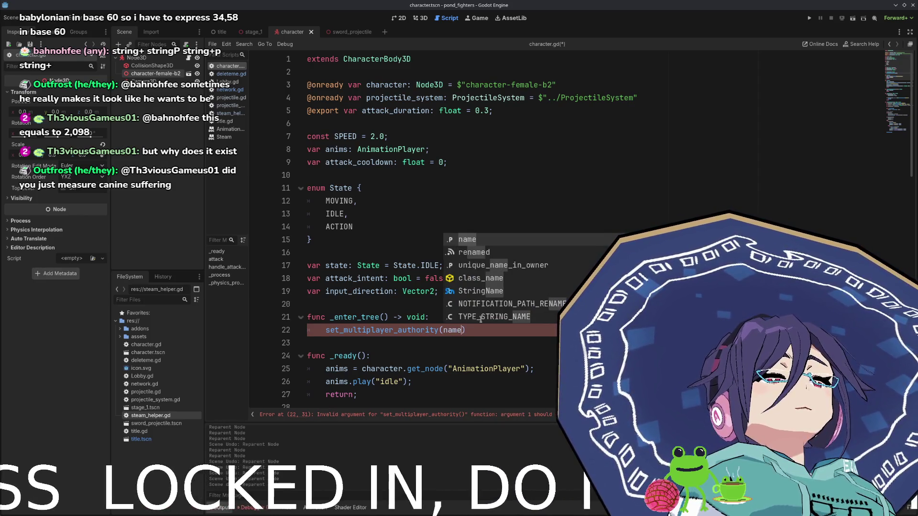
text(.to)
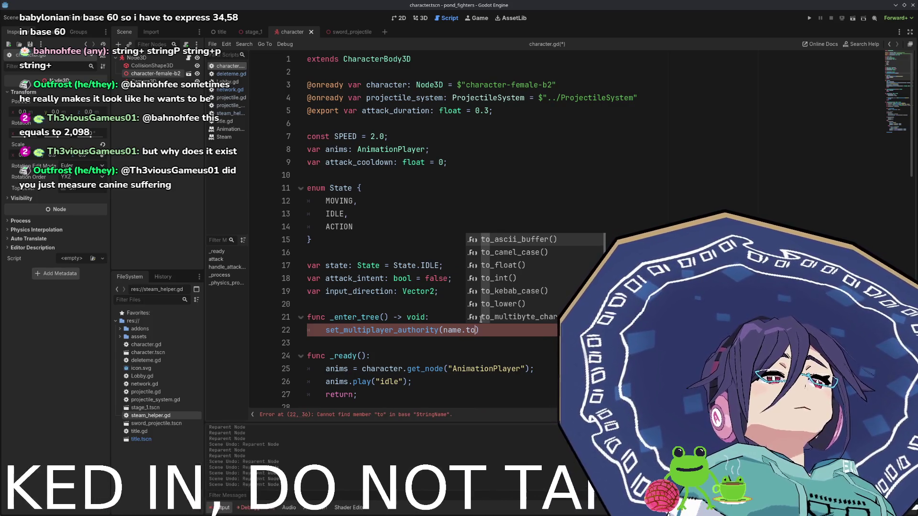
key(Down)
key(Down)
key(Down)
key(Return)
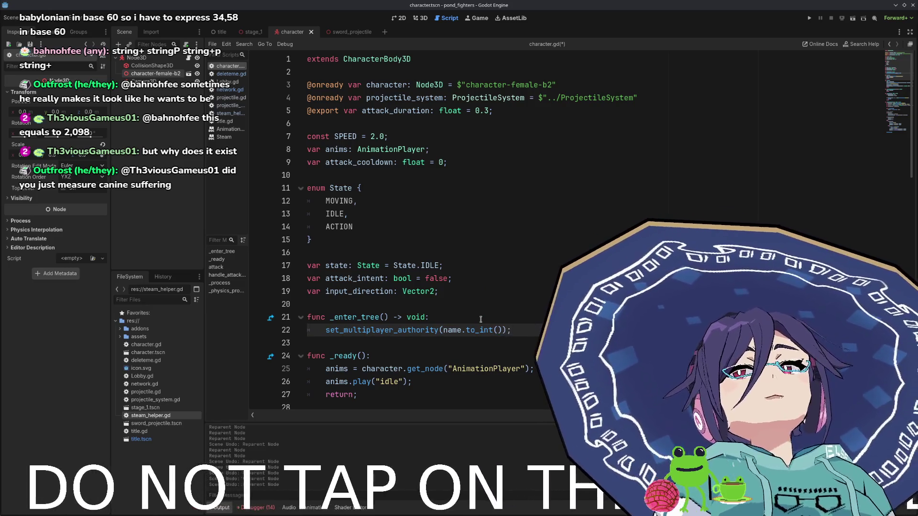
key(ctrl+s)
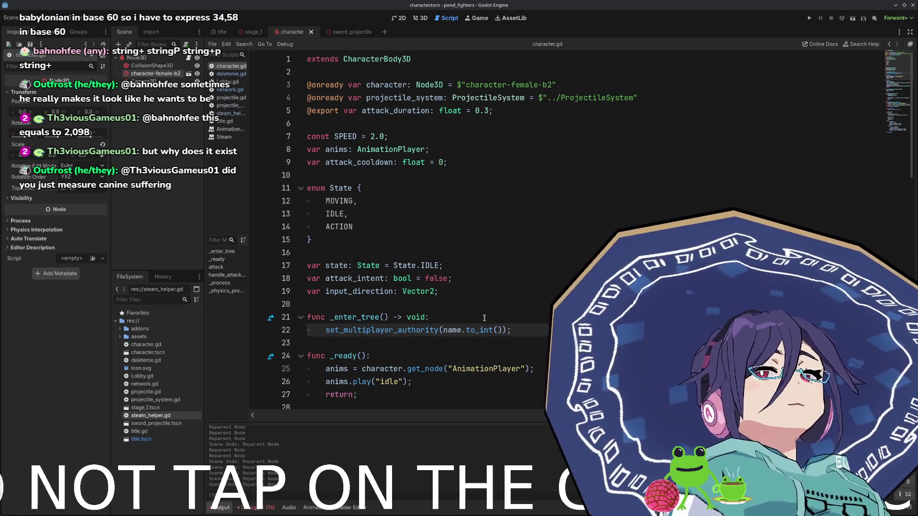
key(Return)
text(return;)
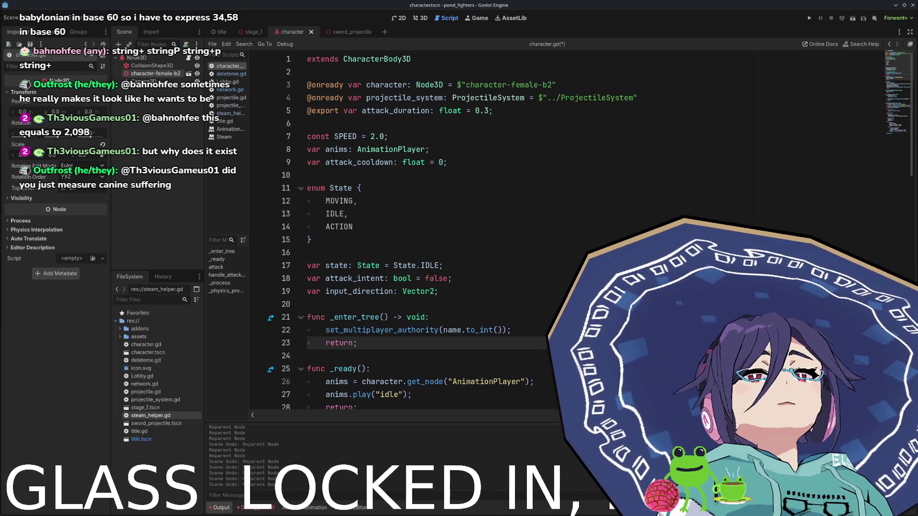
scroll(298, 261, down, 4)
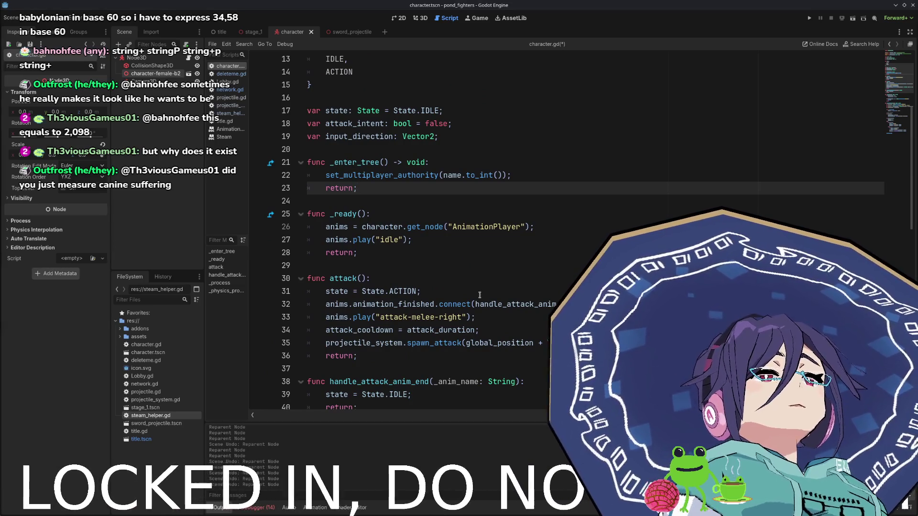
- Locate _process and _physics_process and open blank lines at the top of _physics_process
scroll(440, 289, down, 4)
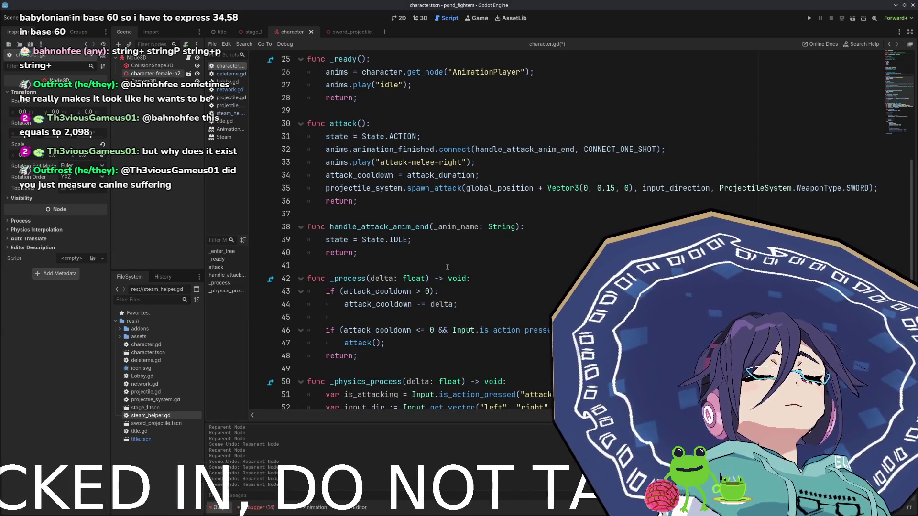
scroll(436, 265, down, 2)
scroll(359, 206, up, 3)
scroll(358, 212, up, 2)
scroll(359, 215, down, 3)
scroll(359, 226, down, 2)
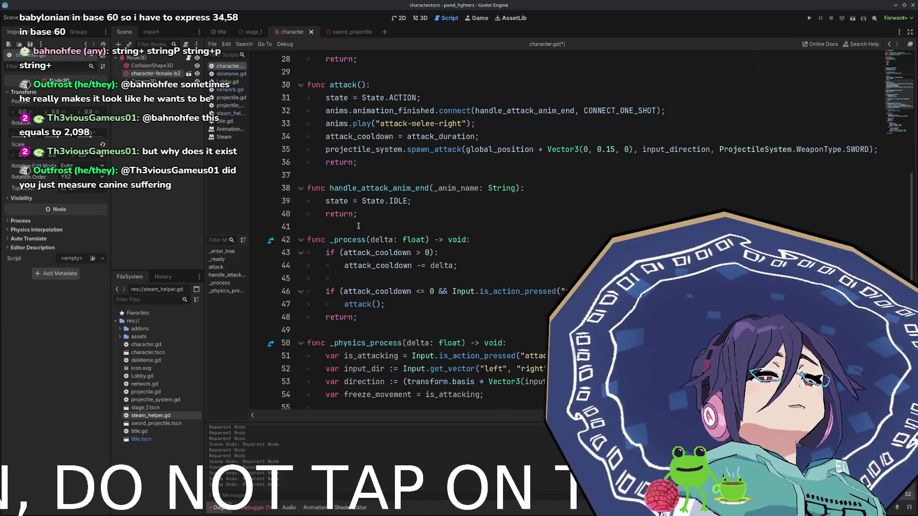
scroll(359, 226, down, 4)
click(369, 188)
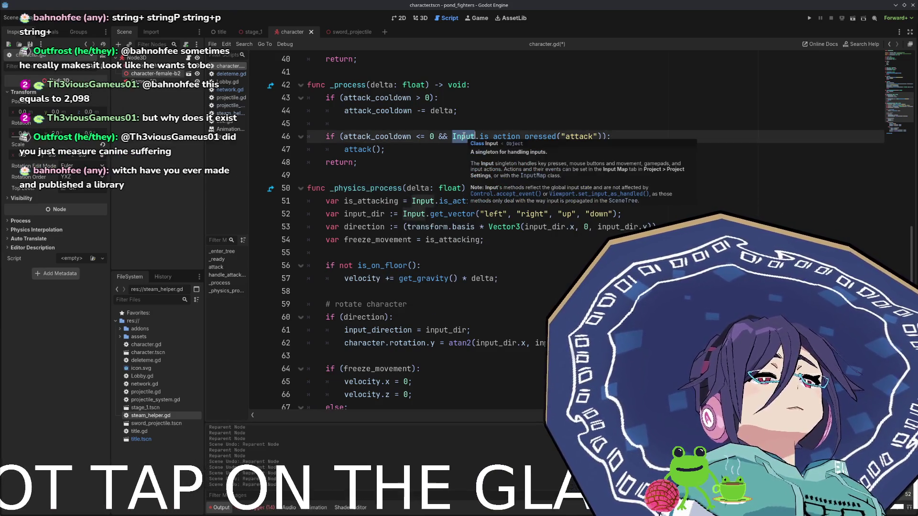
click(493, 83)
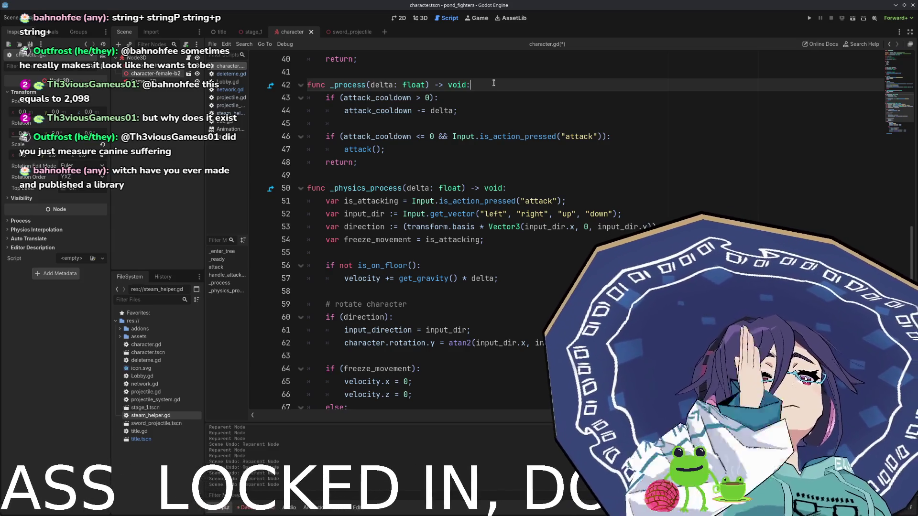
key(Down)
key(Down)
key(Down)
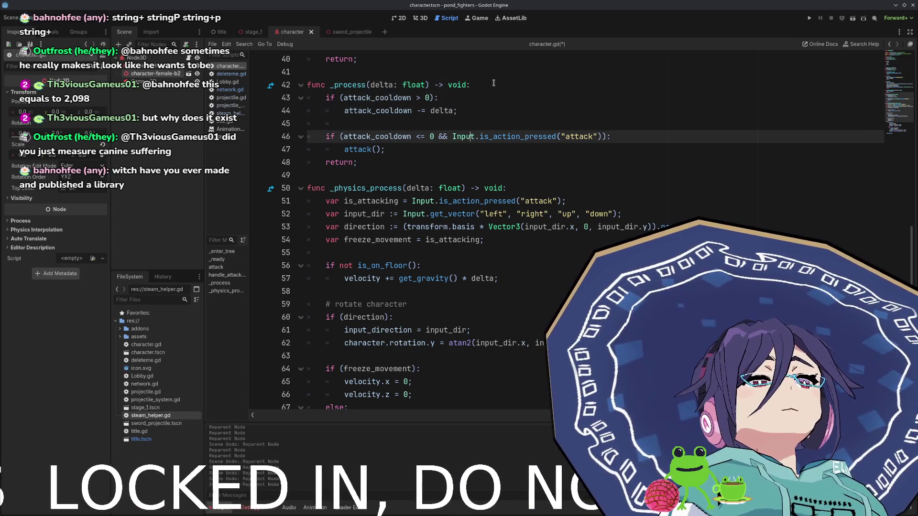
key(Up)
key(Up)
key(Up)
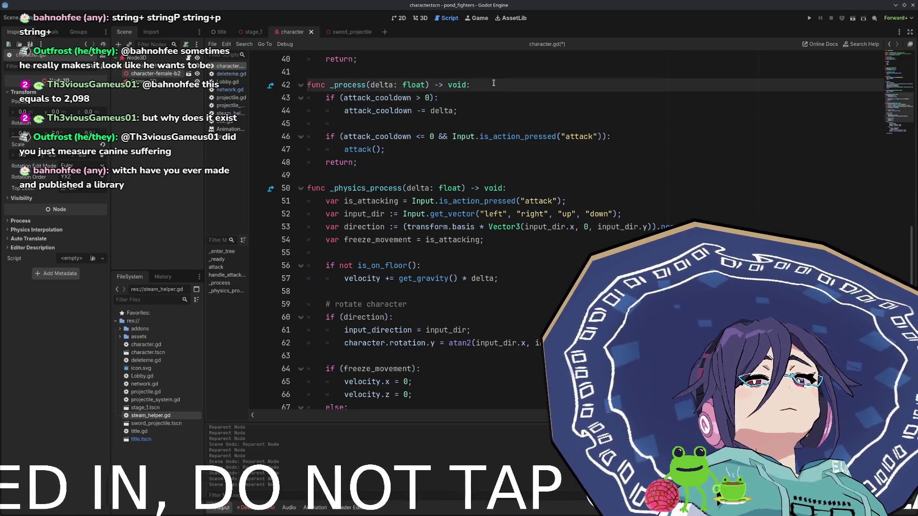
click(519, 190)
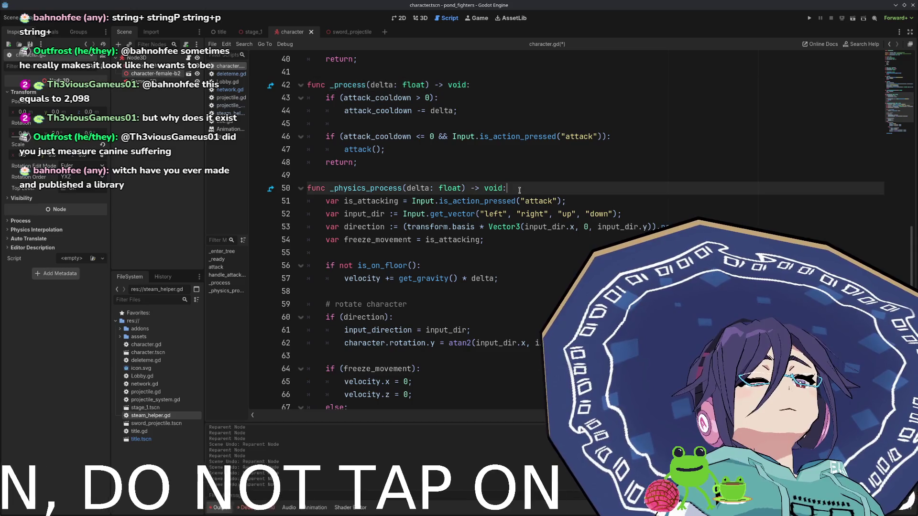
key(Return)
key(Return)
key(Up)
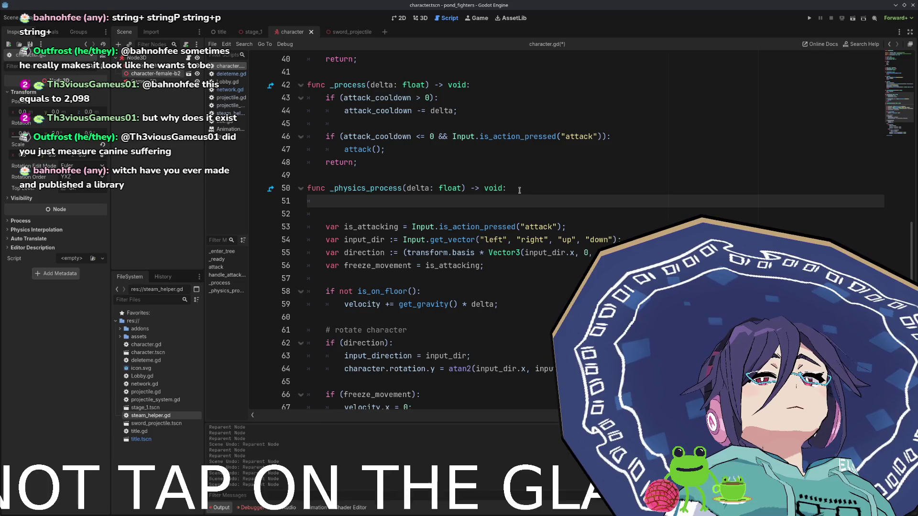
- Write the guard 'if (!is_multiplayer_authority()): return;' at the top of _physics_process
text(if (!)
text(is_multi)
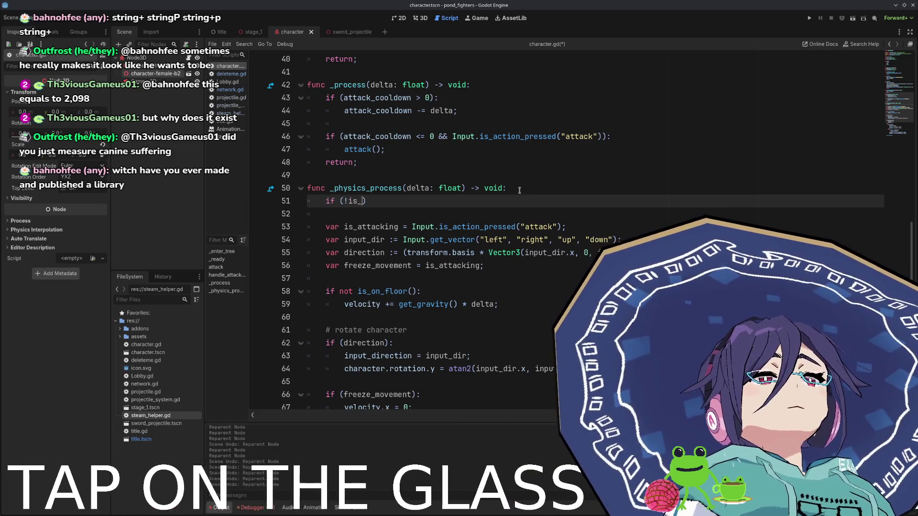
key(Return)
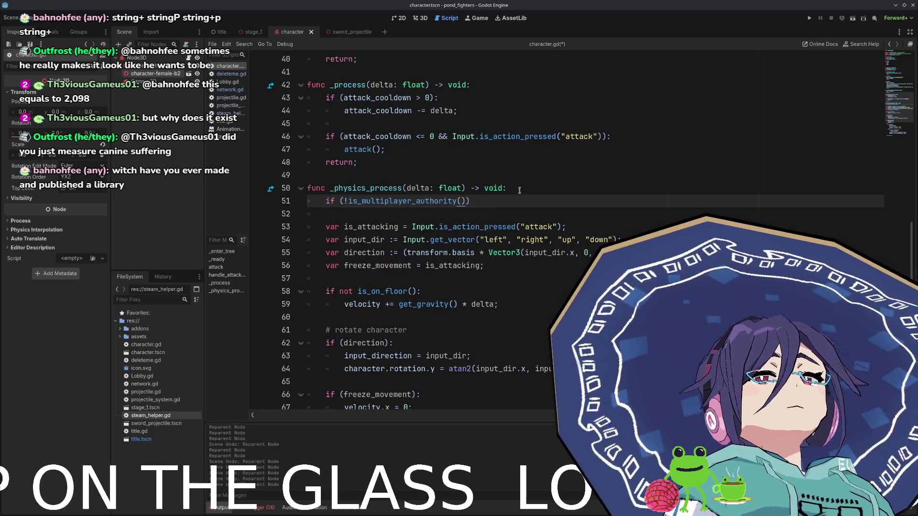
text(:)
key(Return)
text(return;)
- Copy the authority guard into the top of _process, save, and search 'mult' for a new node
key(Up)
key(Up)
key(Up)
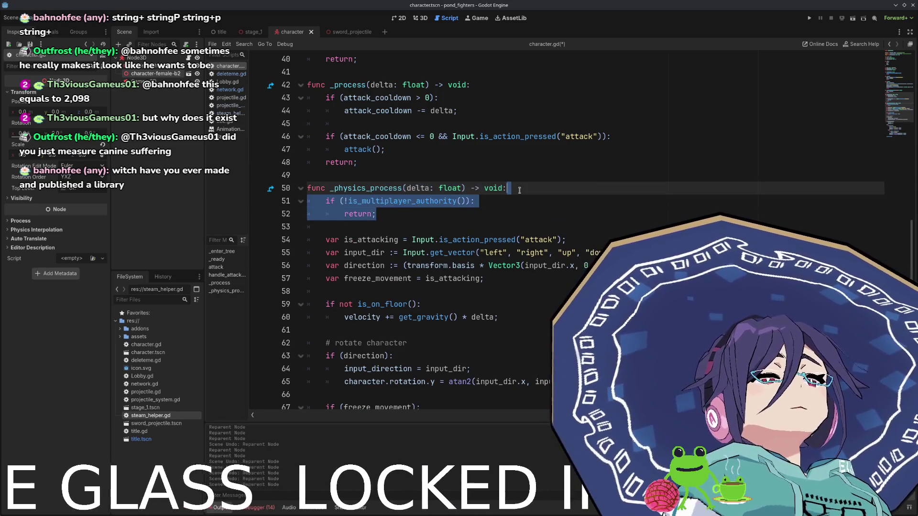
key(Up)
key(Up)
key(Up)
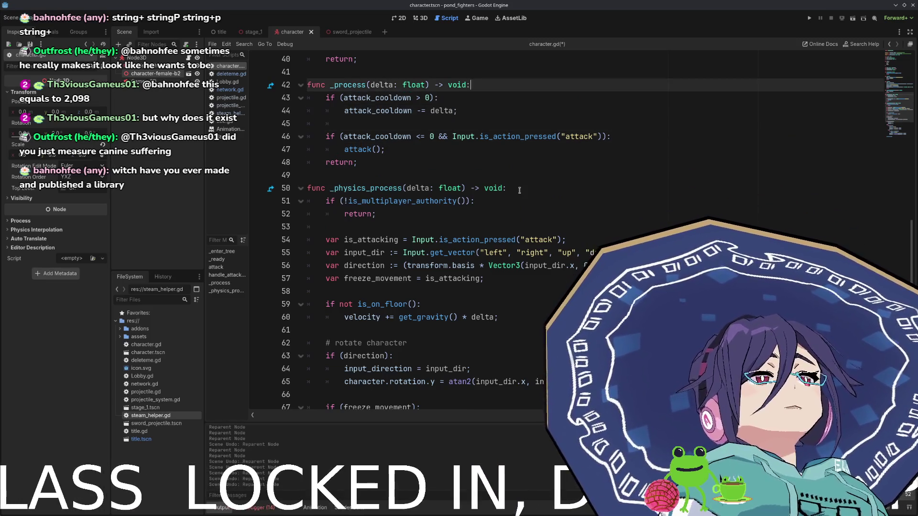
key(End)
key(Return)
text(if (!is_multiplayer_authority()): 		return;)
key(ctrl+s)
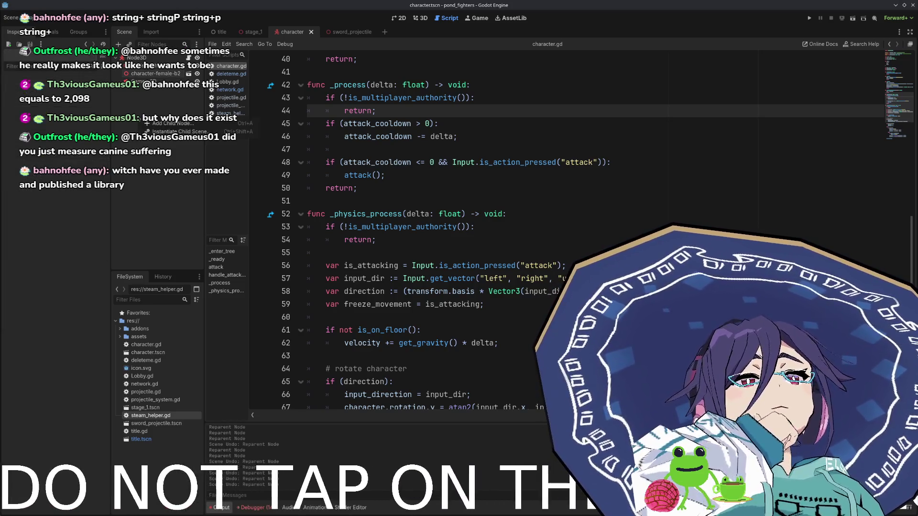
key(ctrl+a)
text(mult)
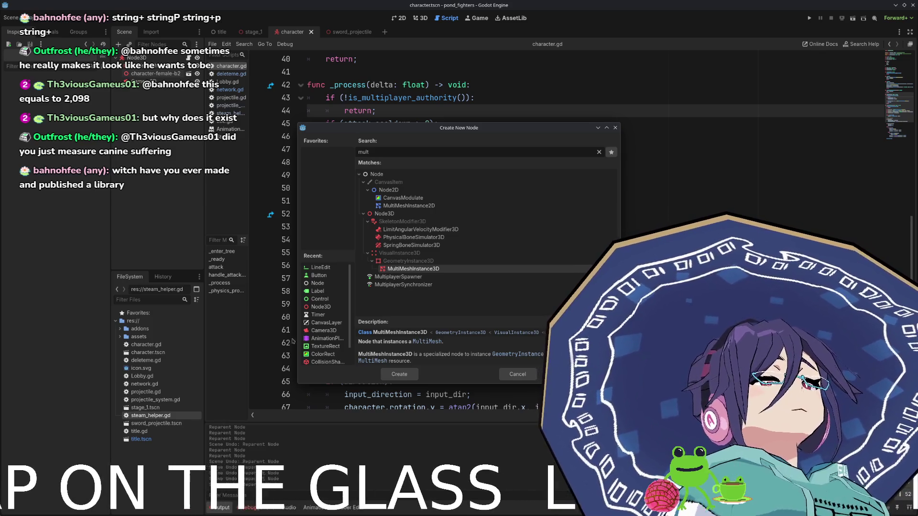
- Create a MultiplayerSynchronizer from the 'mult' matches and enlarge its Replication panel
key(Down)
key(Down)
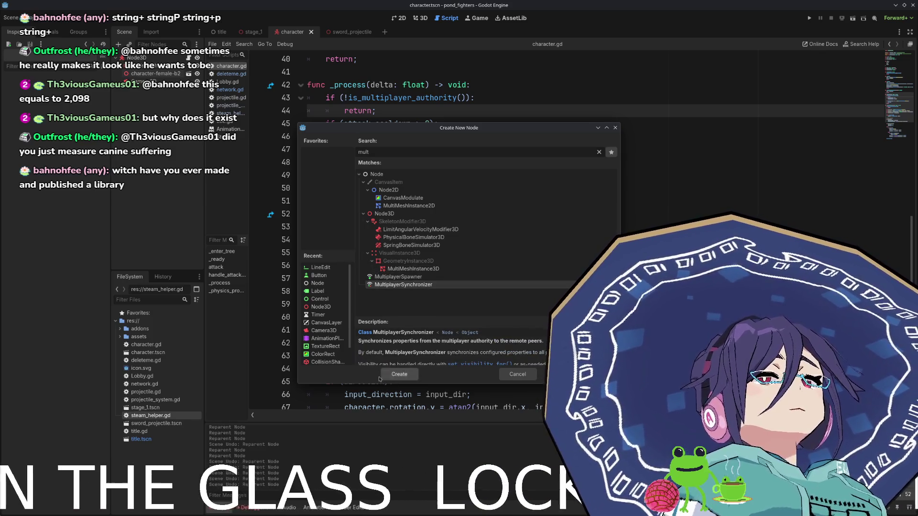
click(399, 374)
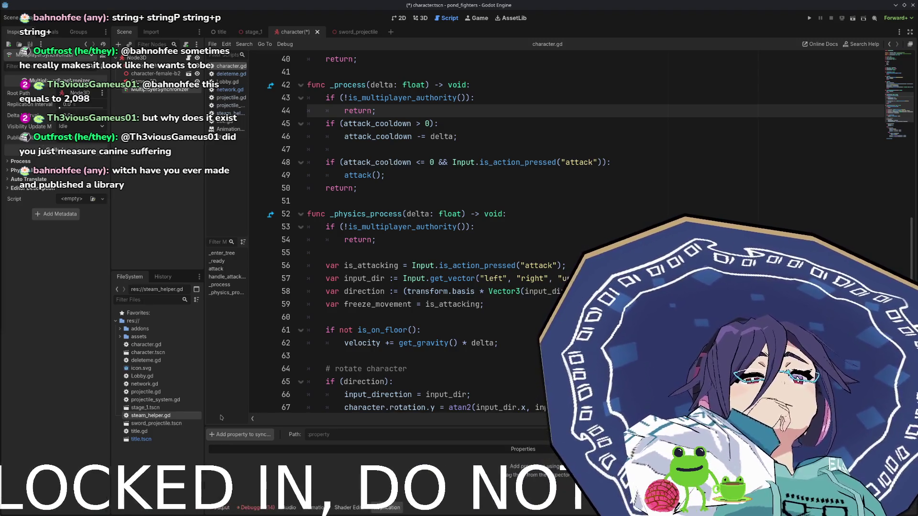
drag(362, 424, 362, 387)
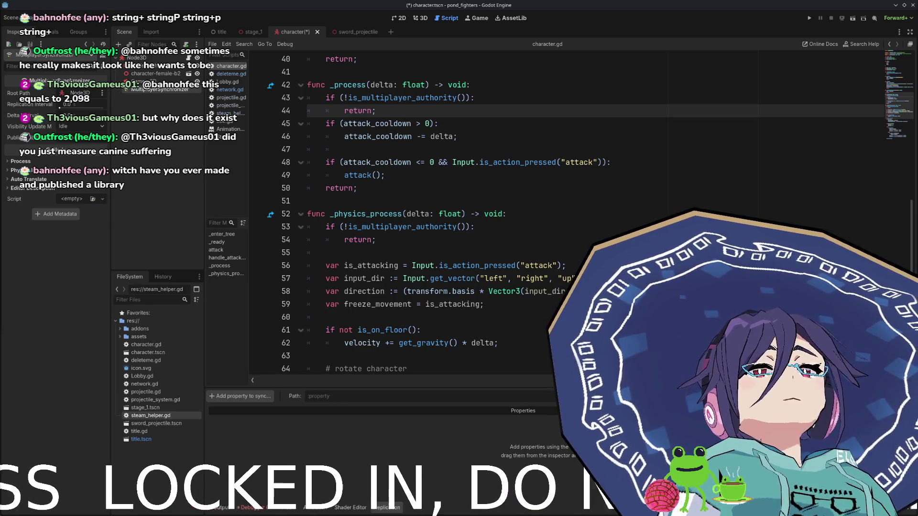
- Choose 'Add property to sync...' in the Replication panel to pick a node
click(239, 396)
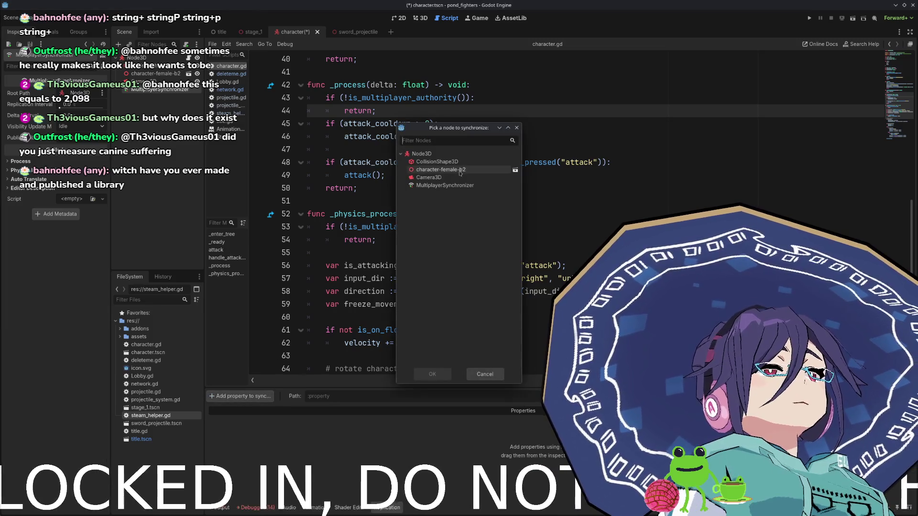
- Add the root Node3D's position property to the synchronized properties
click(445, 154)
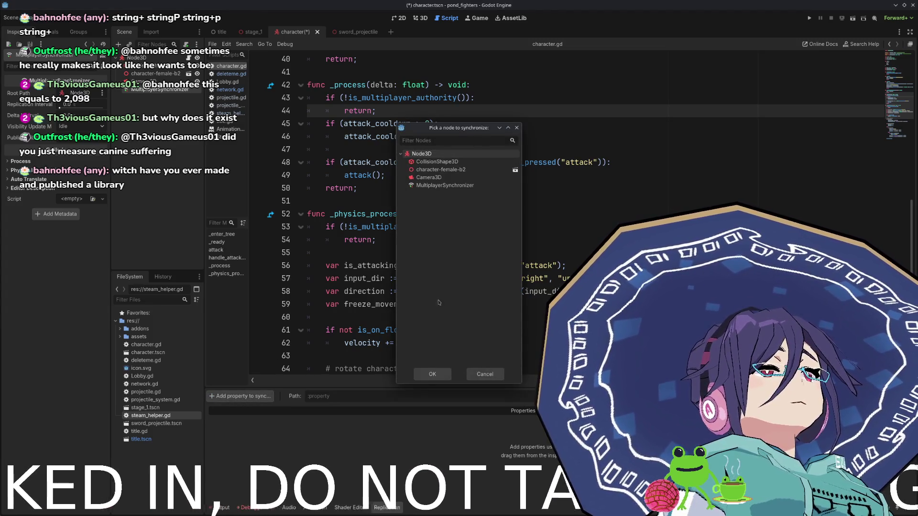
double_click(443, 154)
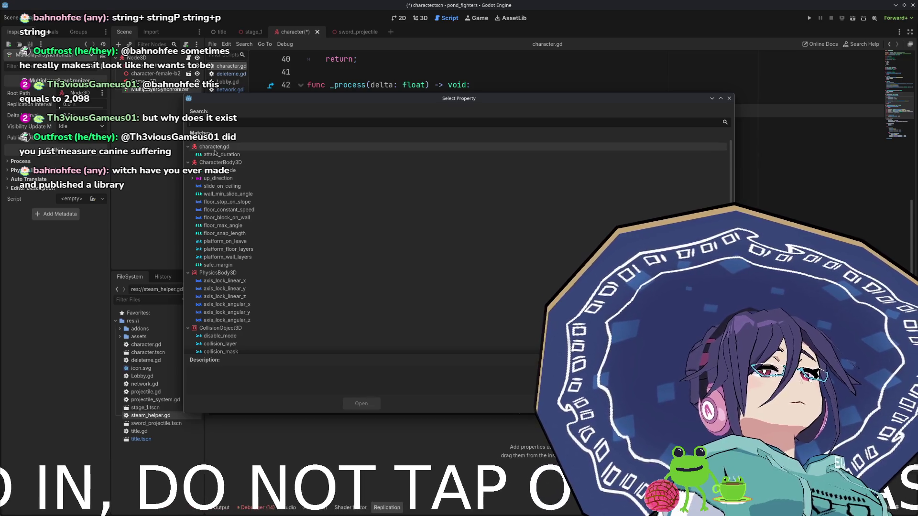
scroll(229, 287, down, 5)
scroll(229, 287, down, 1)
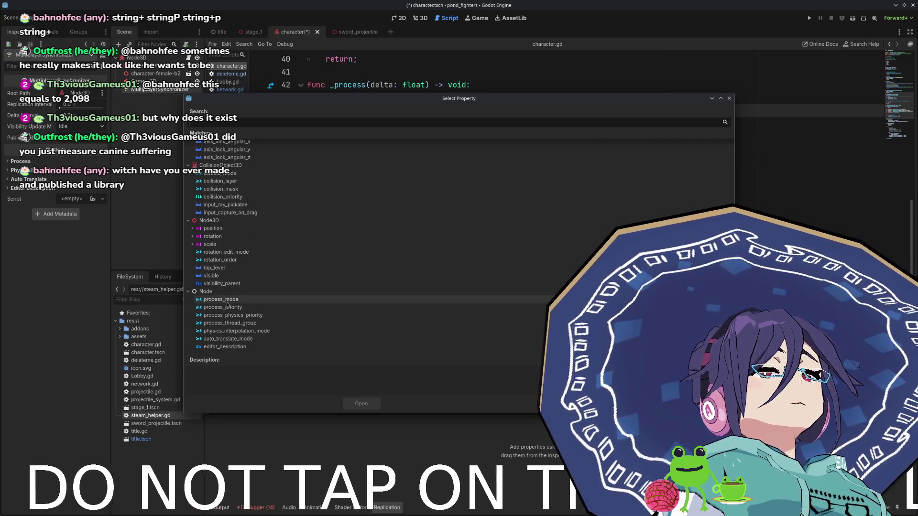
click(213, 228)
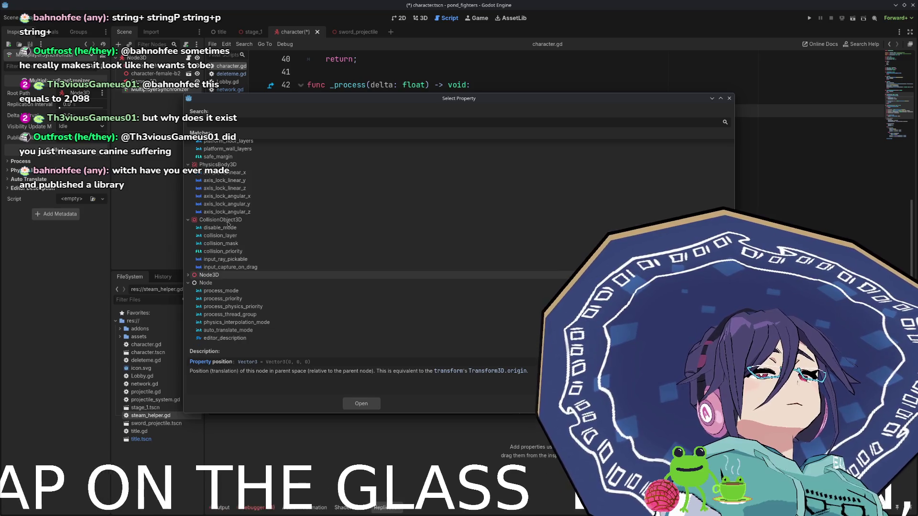
scroll(233, 282, up, 2)
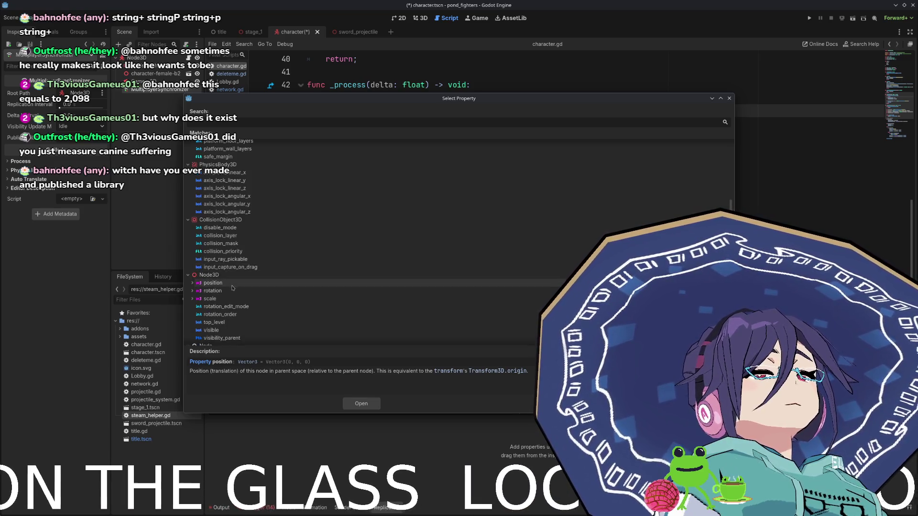
click(366, 408)
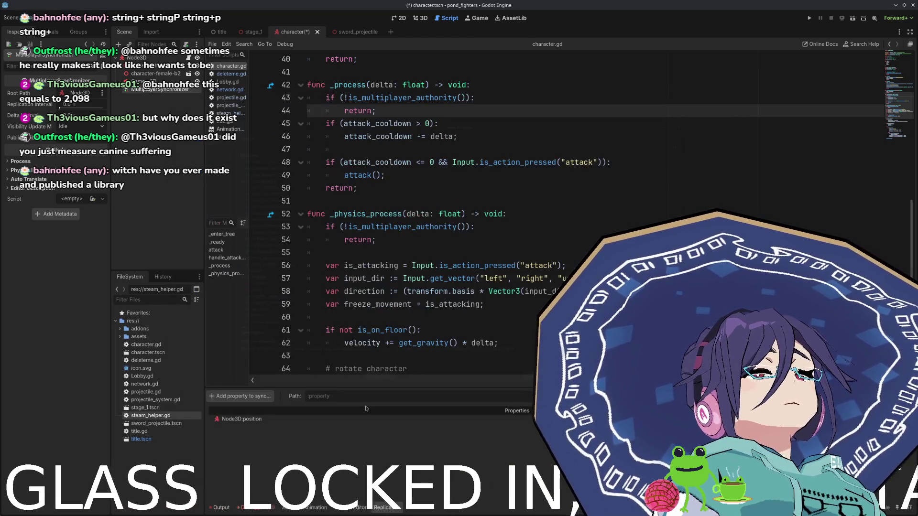
- Add the root Node3D's rotation property to the synchronized properties
click(242, 397)
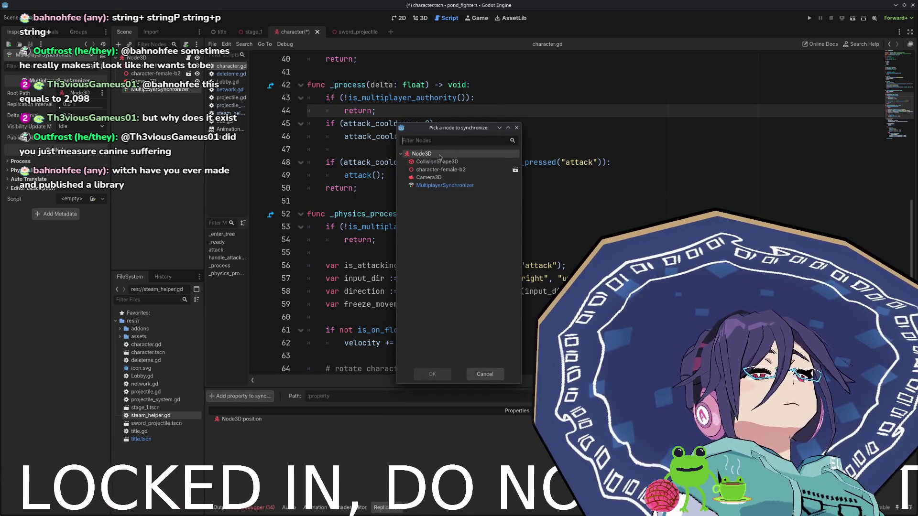
double_click(422, 153)
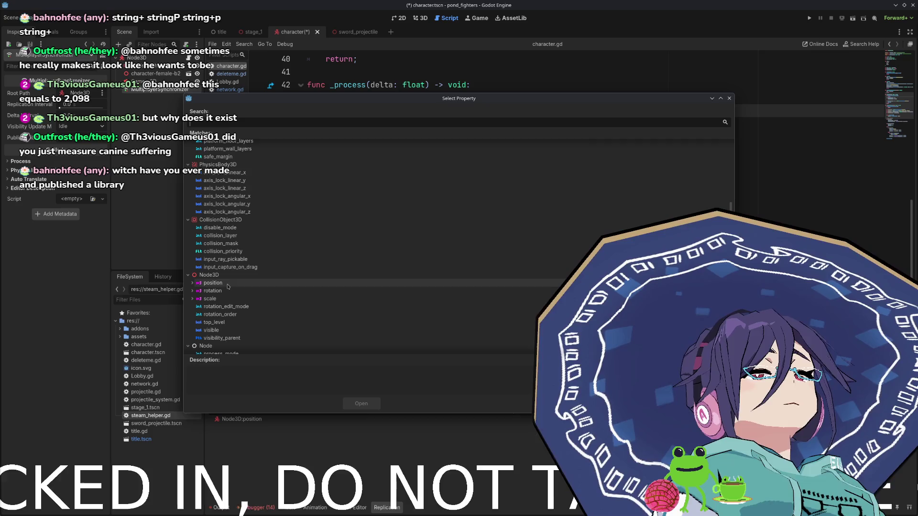
click(213, 290)
click(361, 403)
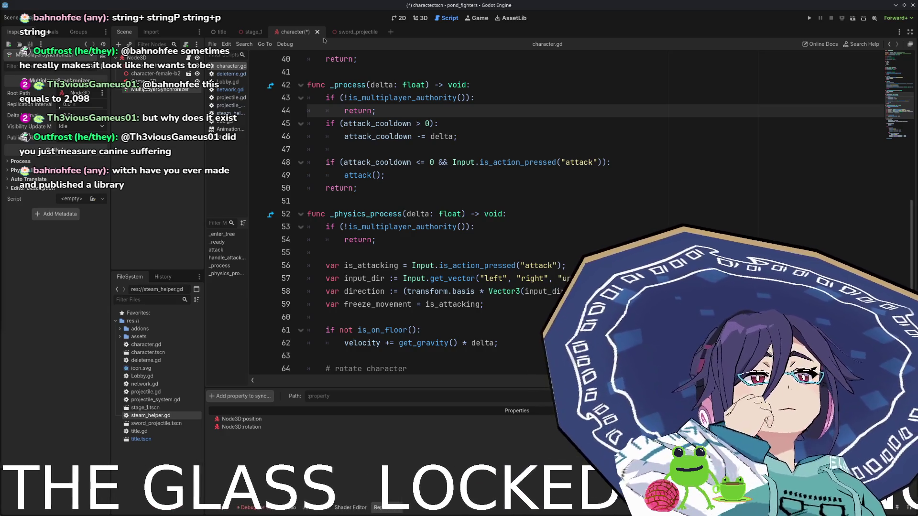
scroll(400, 208, up, 7)
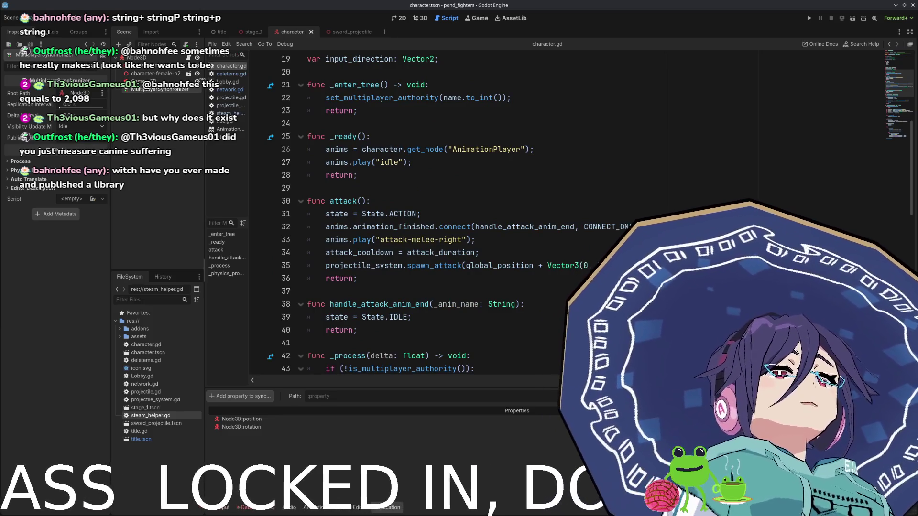
- Save the character scene and pick a node for a new synced property
key(ctrl+s)
click(239, 396)
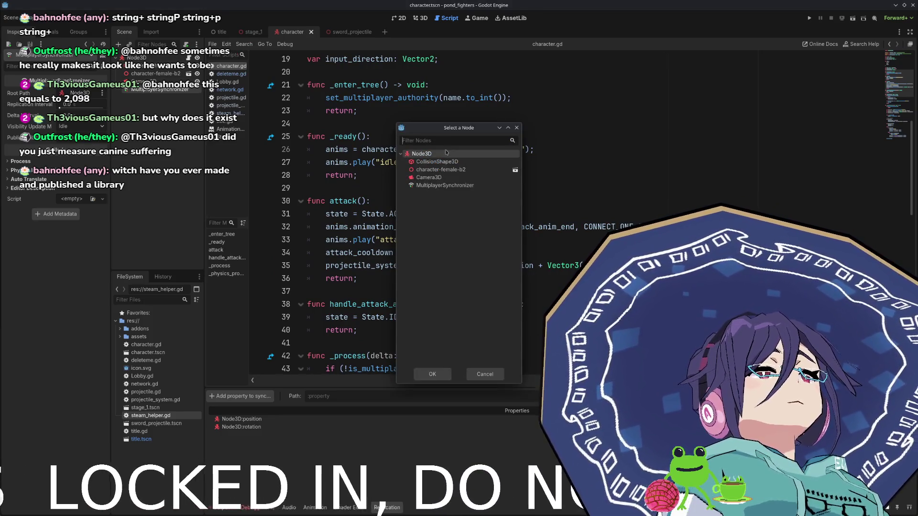
click(432, 373)
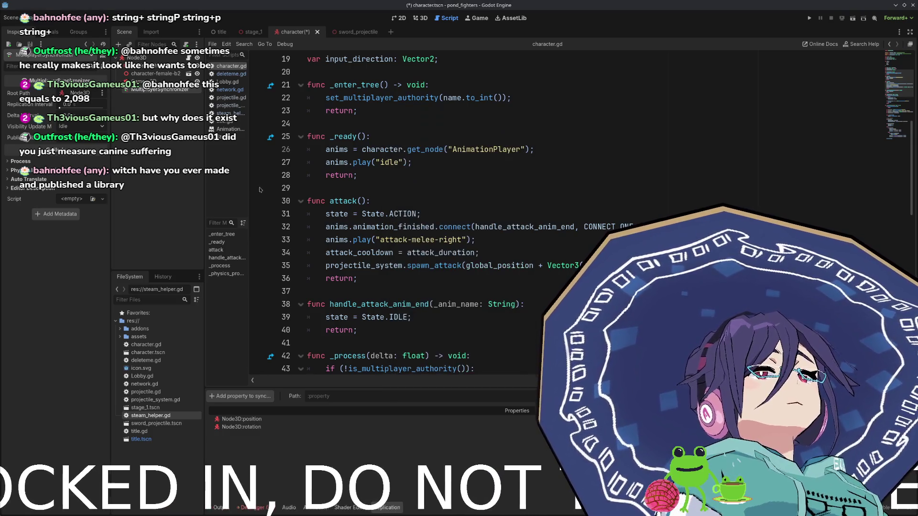
- Rename the root node to Character, save, and switch to the title scene
right_click(153, 65)
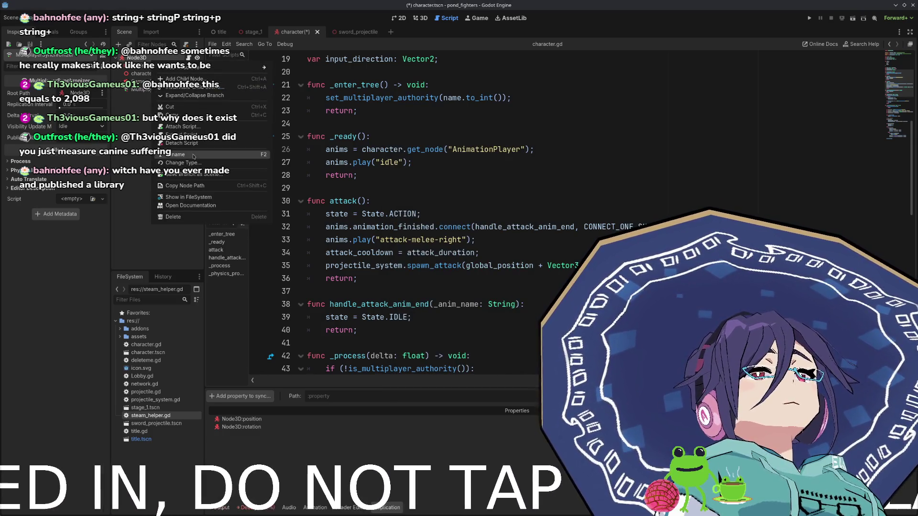
click(192, 155)
text(har)
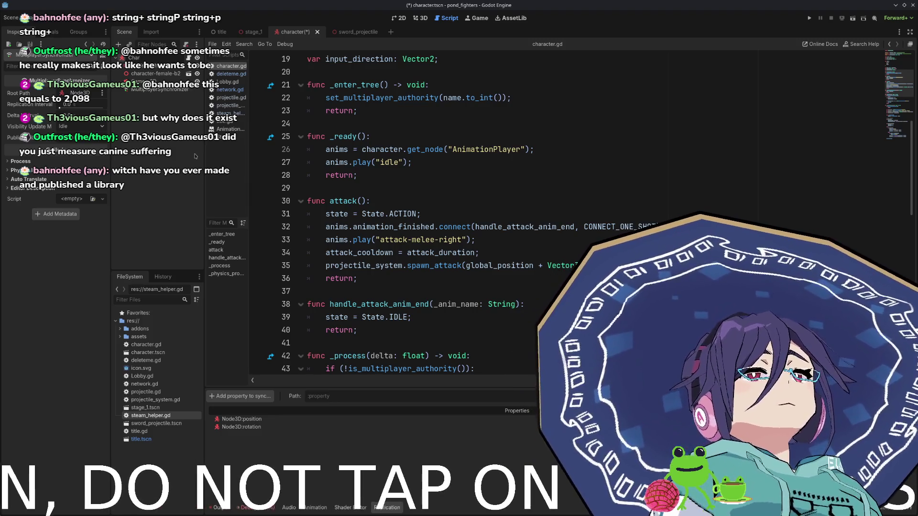
text(acter)
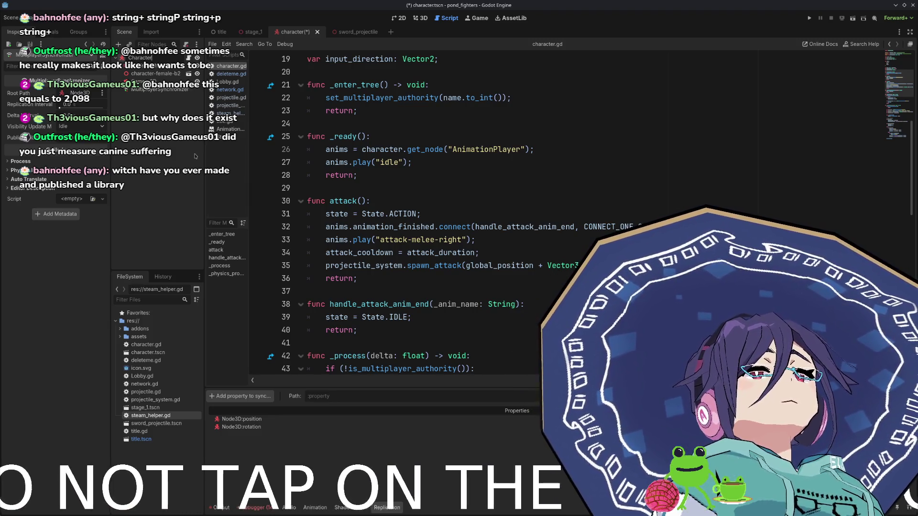
key(Return)
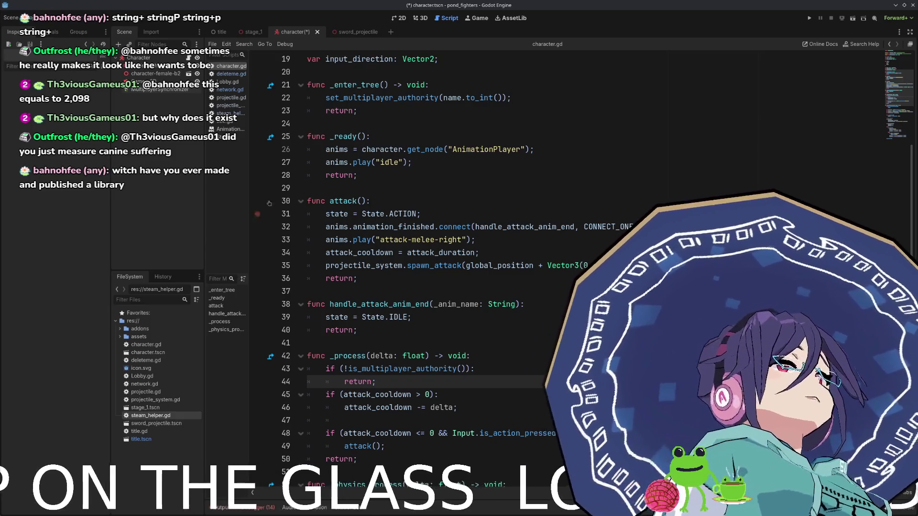
key(ctrl+s)
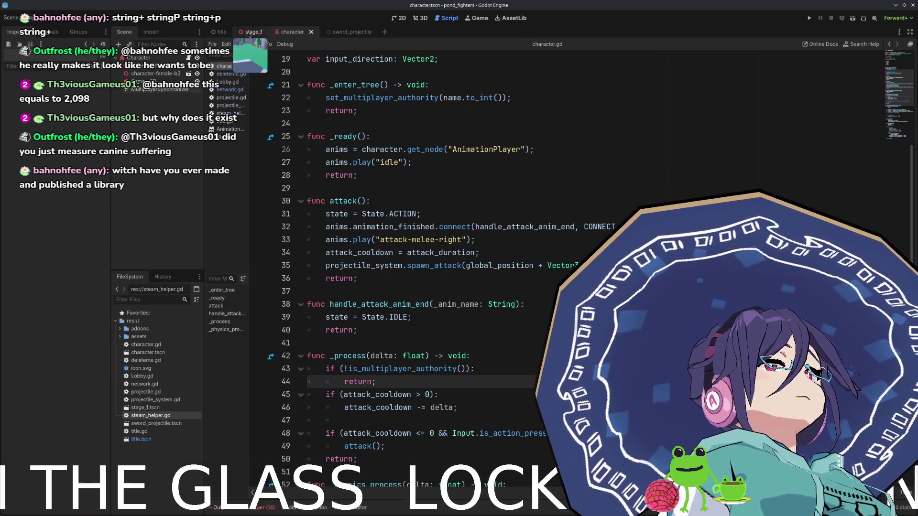
click(252, 33)
click(221, 32)
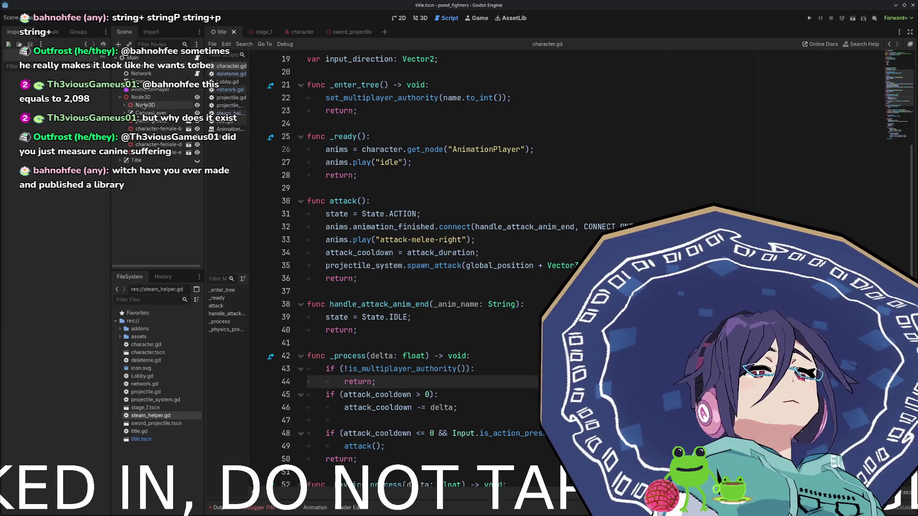
- Add a Node3D child under Node3D and name it Players
click(140, 97)
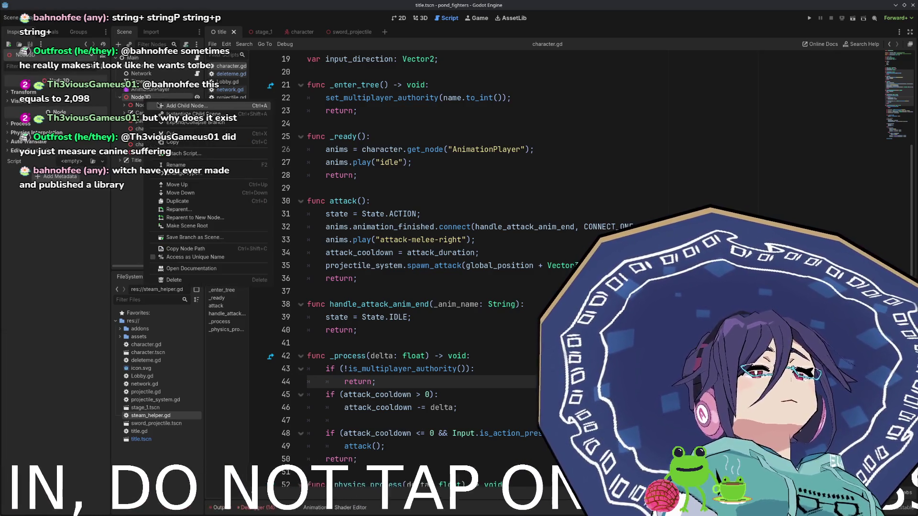
key(ctrl+a)
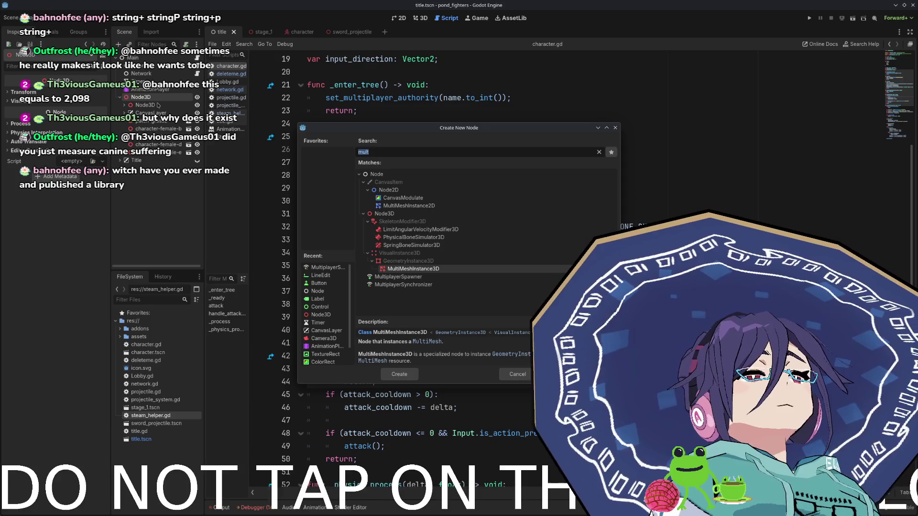
text(node3d)
key(Return)
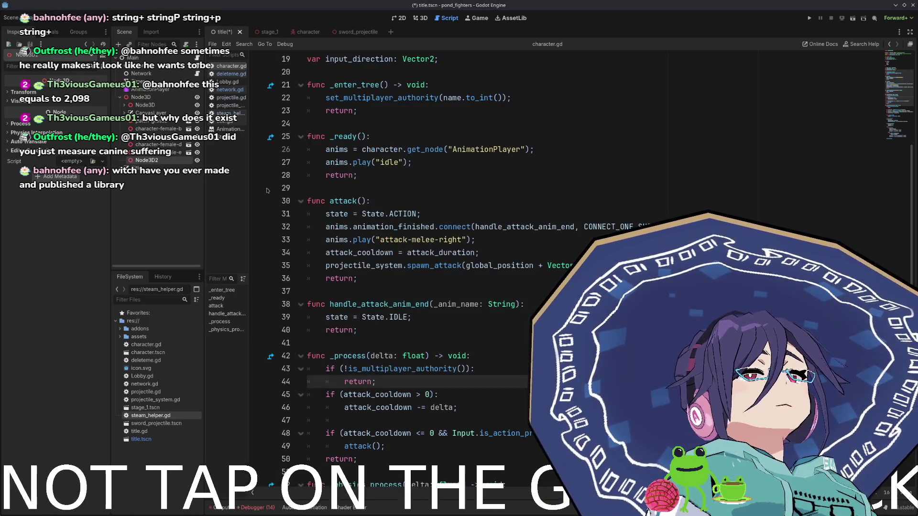
double_click(146, 161)
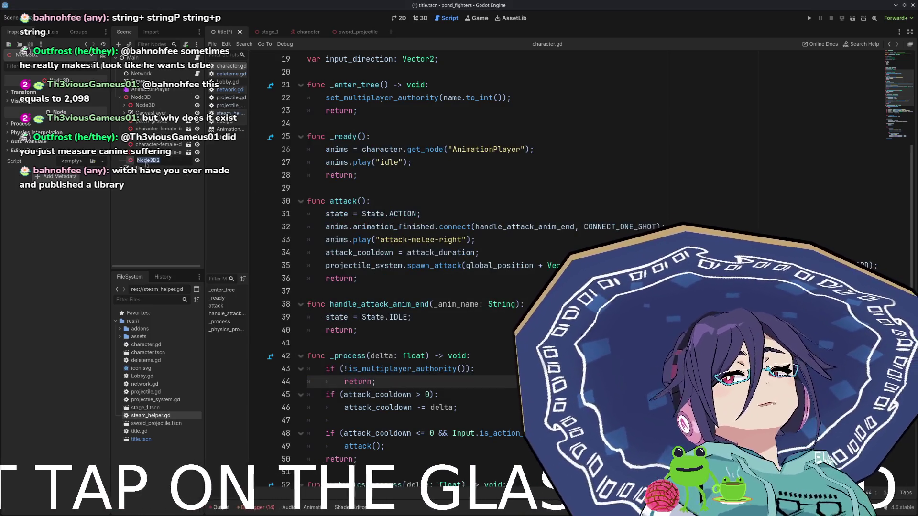
text(PLay)
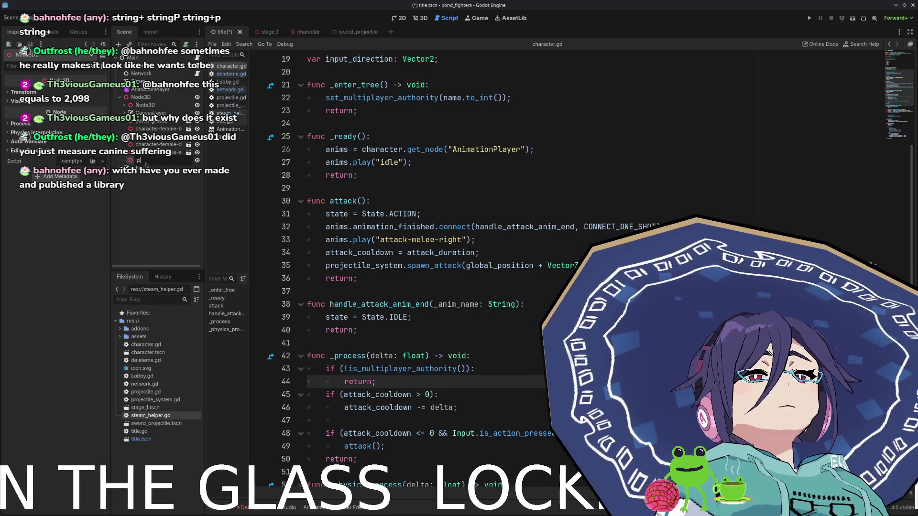
text(players)
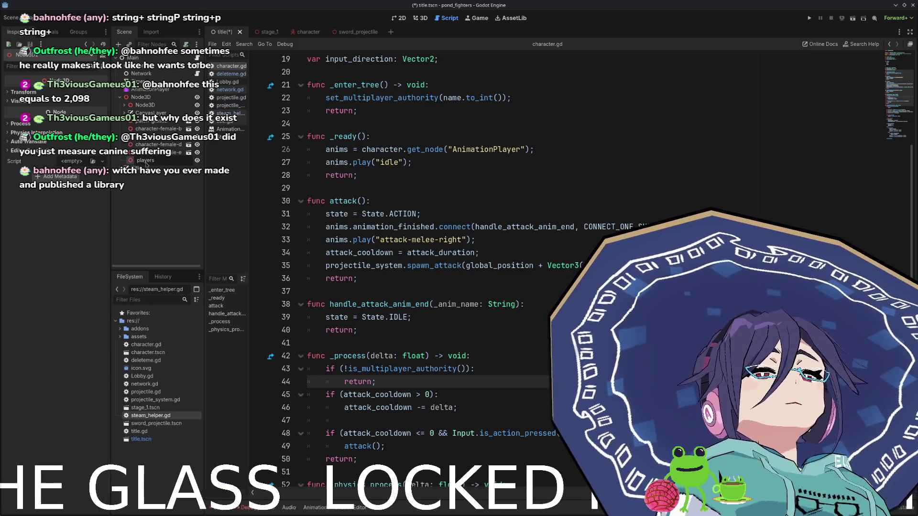
key(Home)
key(Delete)
text(P)
key(Return)
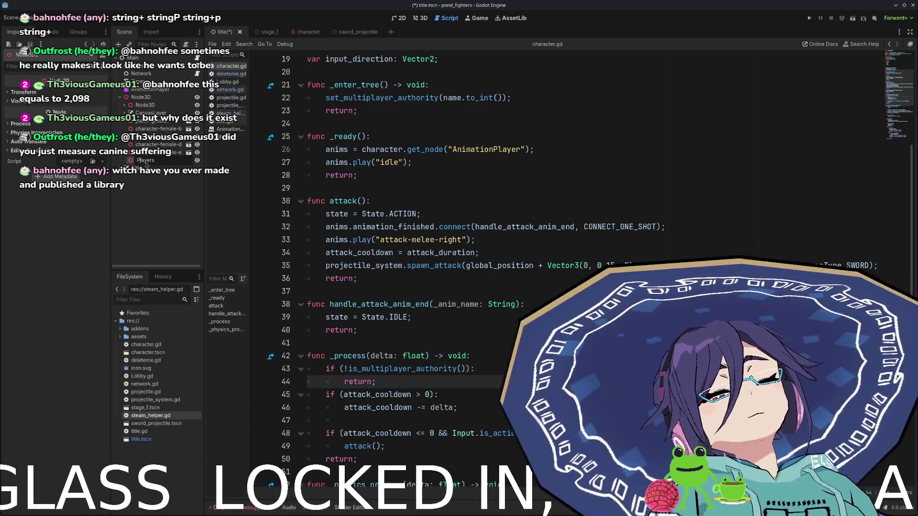
- Add a MultiplayerSpawner as a child of the Players node
right_click(147, 165)
click(162, 169)
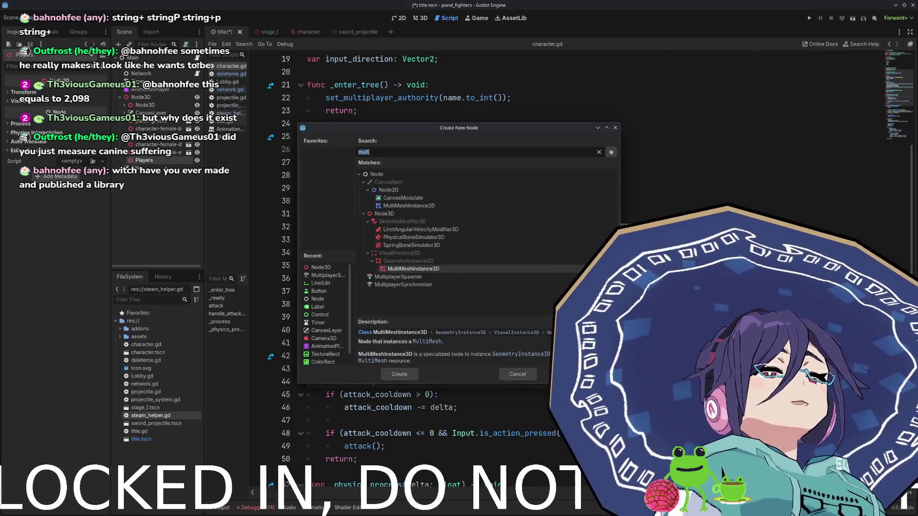
click(388, 277)
click(415, 374)
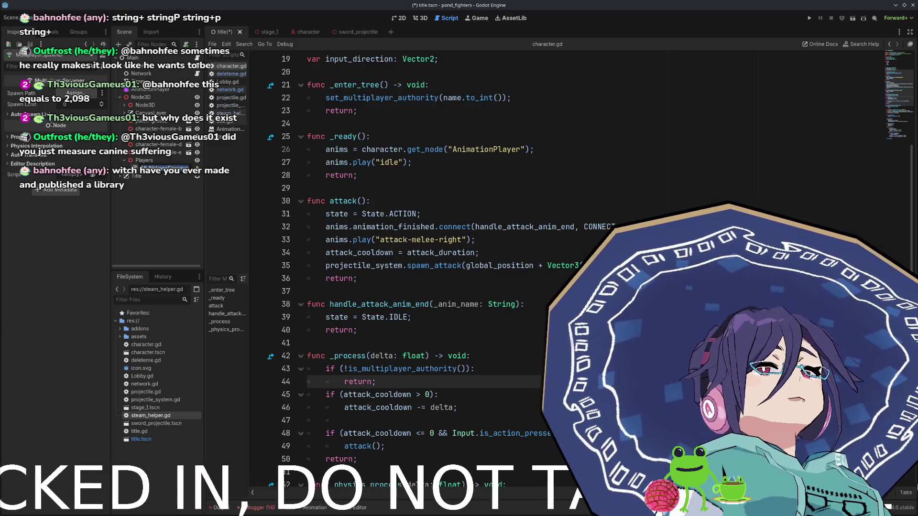
- Add character.tscn as Element 0 of the spawner's Auto Spawn List
click(46, 117)
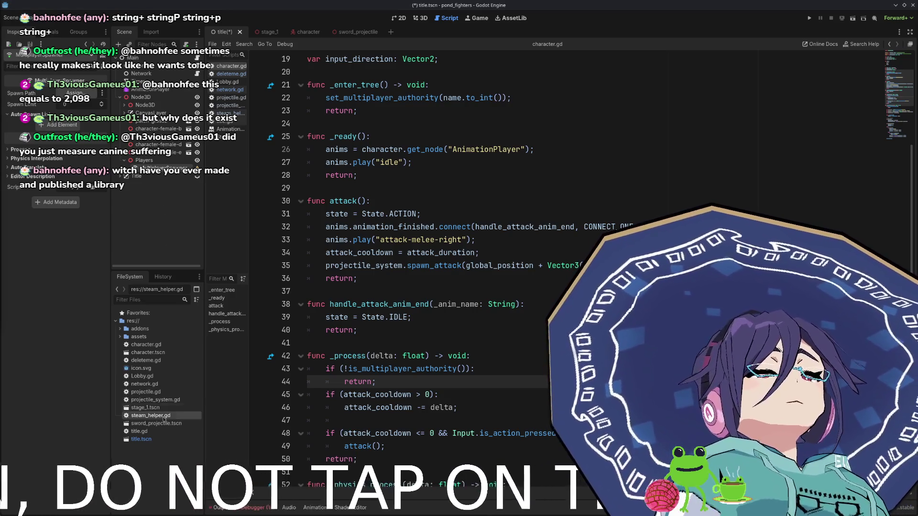
drag(149, 353, 57, 125)
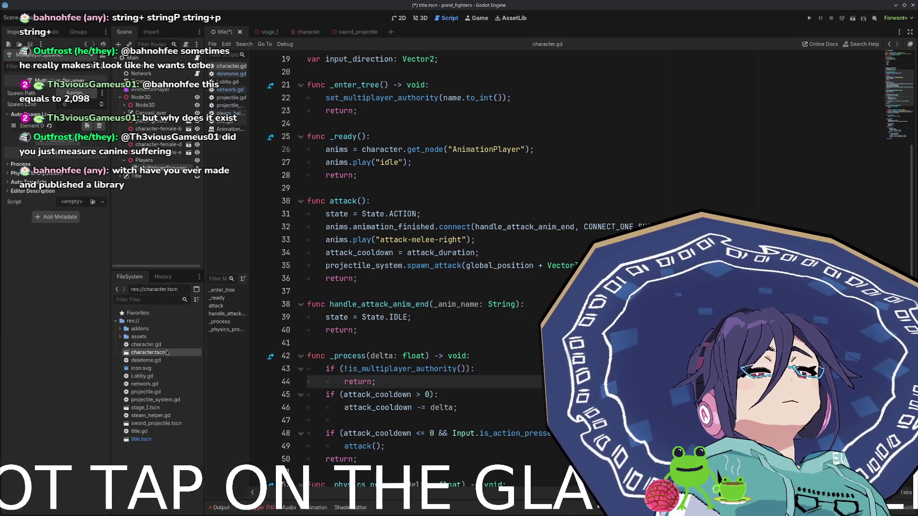
drag(159, 354, 60, 128)
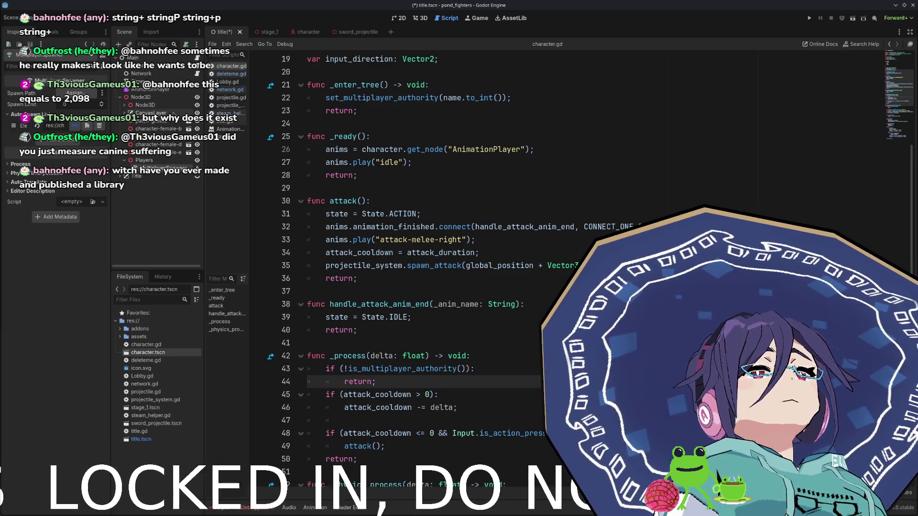
- Inspect the Network and Steam nodes and the character.tscn resource
click(165, 75)
click(165, 81)
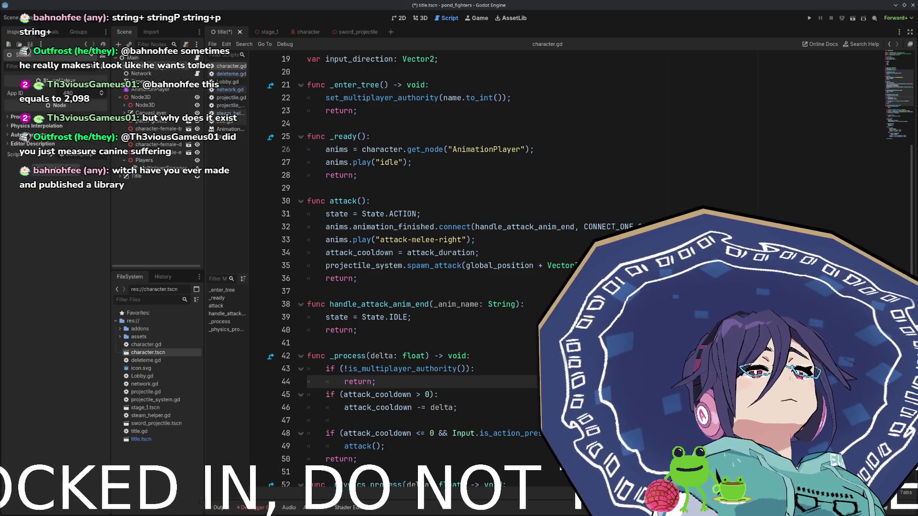
click(160, 73)
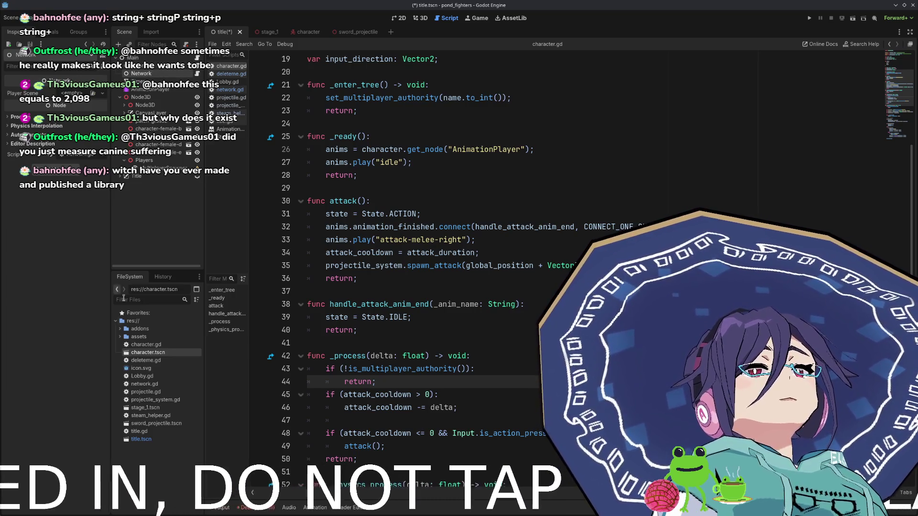
click(144, 352)
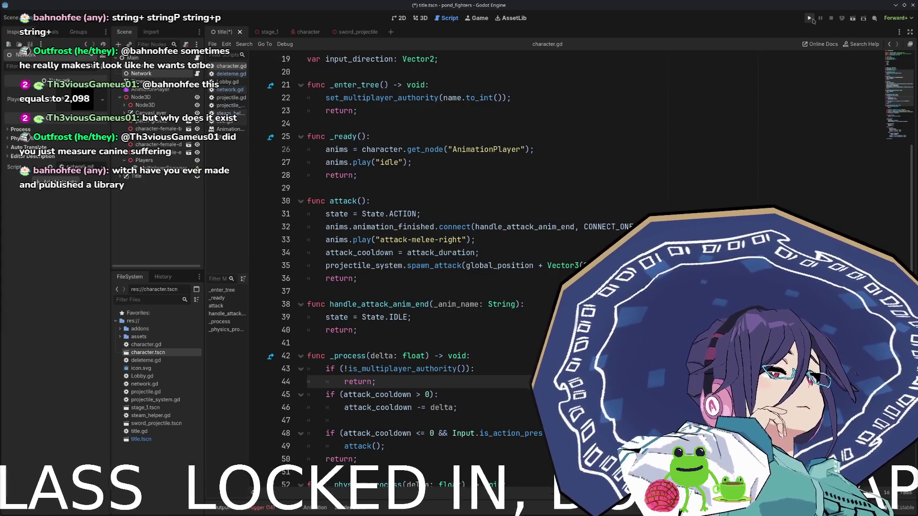
- Flip between the 2D, 3D and script views, then reselect the MultiplayerSpawner
click(421, 19)
key(ctrl+F1)
click(437, 21)
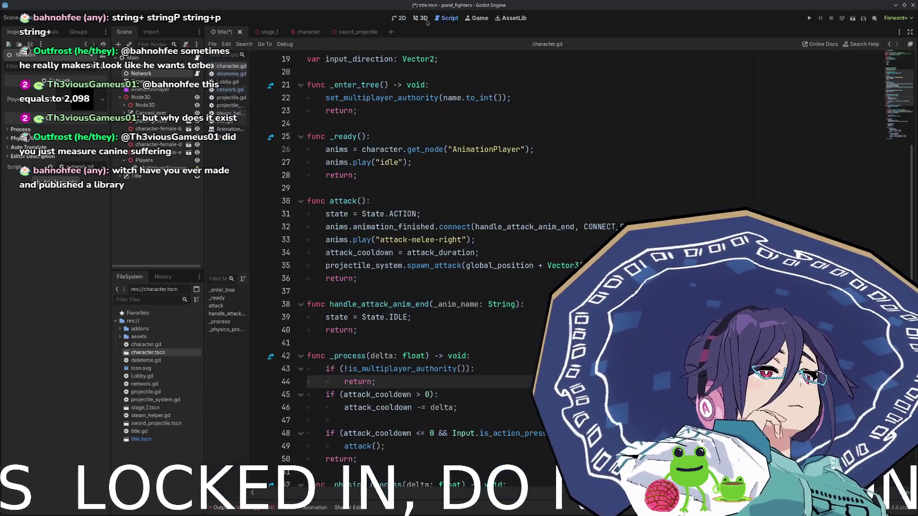
click(423, 19)
click(454, 19)
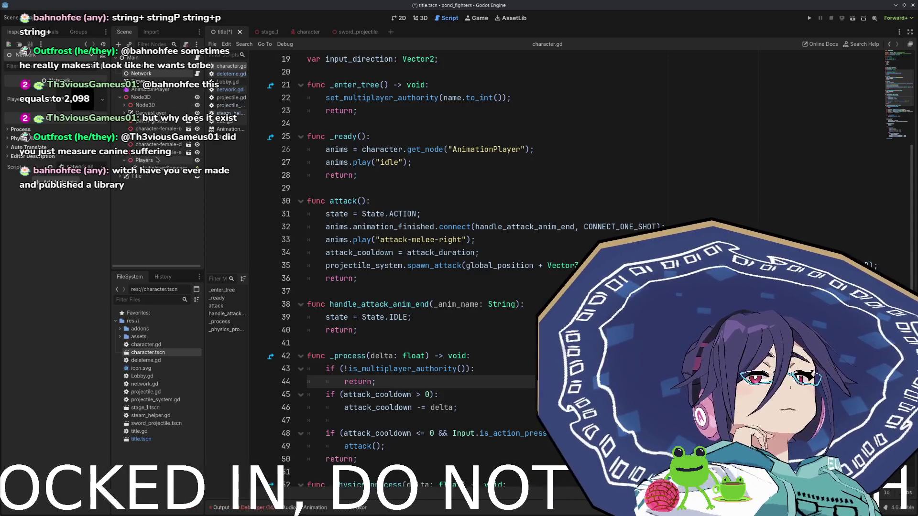
click(157, 168)
mouse_move(197, 176)
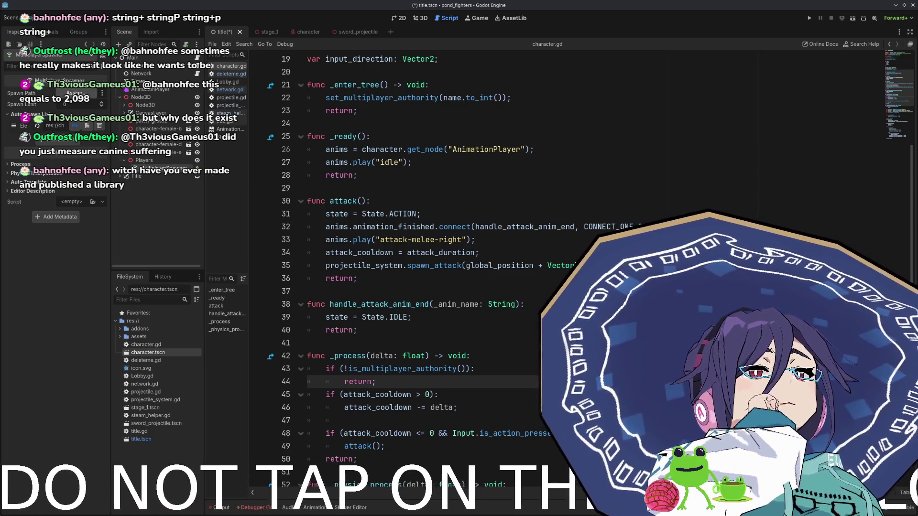
- Assign Players as the spawner's Spawn Path and show the 3D viewport without camera preview
click(74, 92)
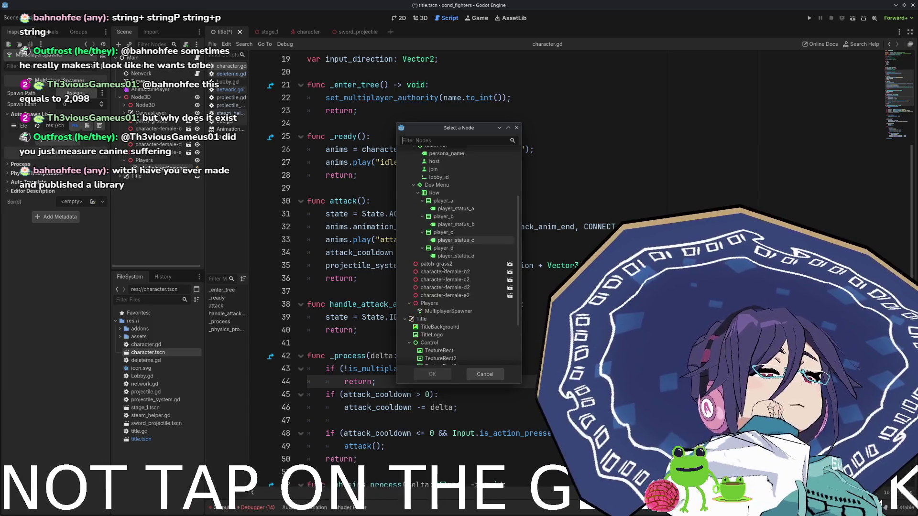
click(429, 303)
click(432, 375)
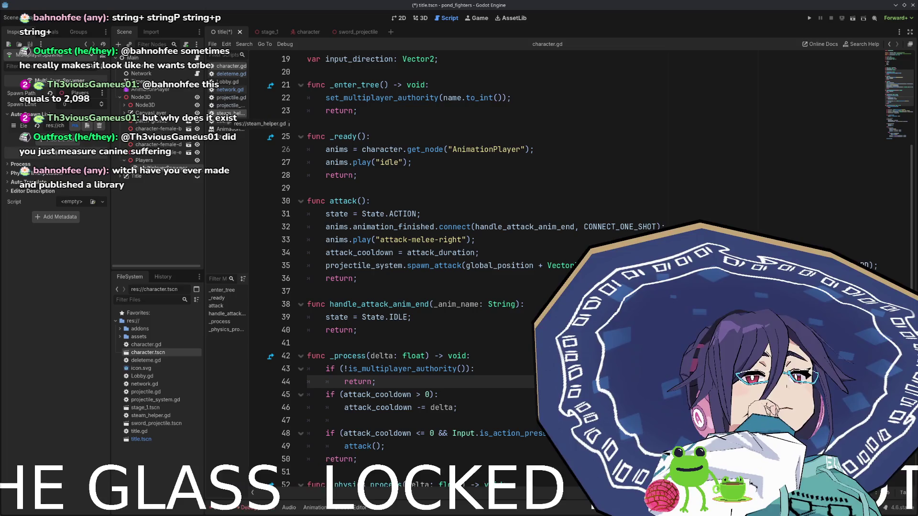
scroll(492, 294, down, 1)
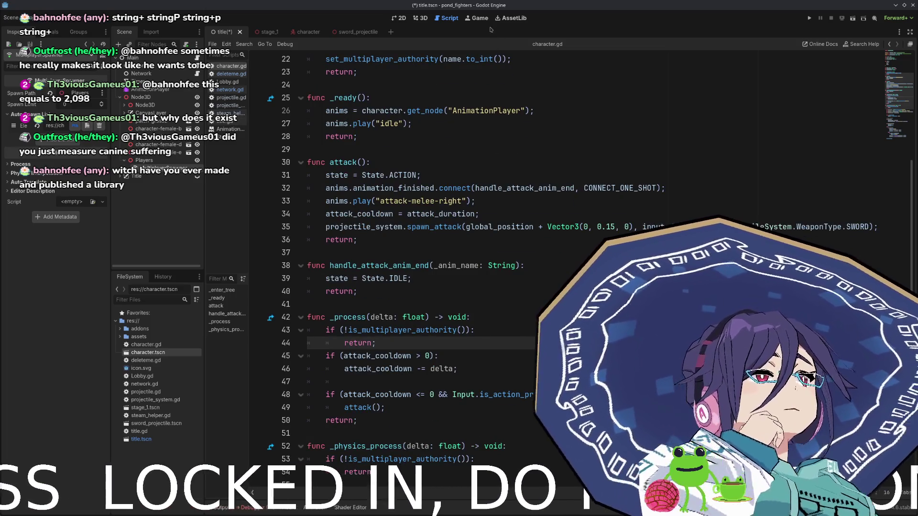
click(421, 19)
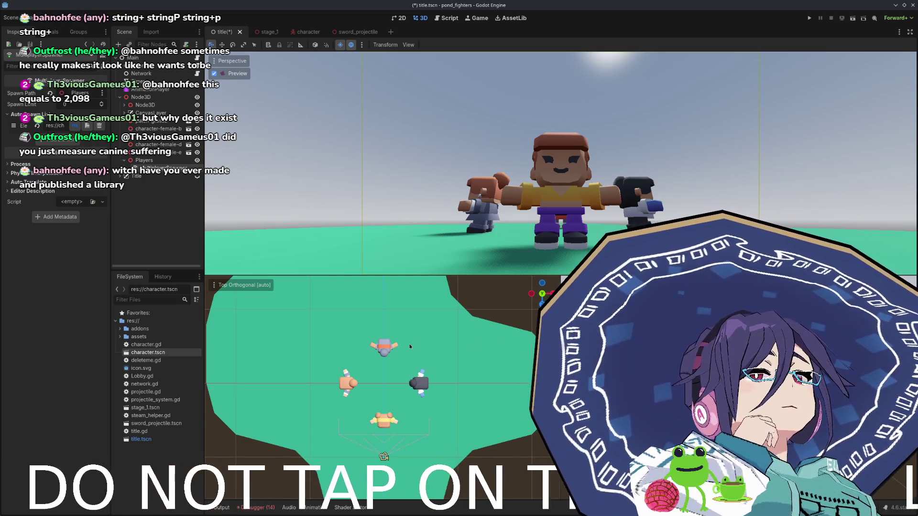
click(215, 74)
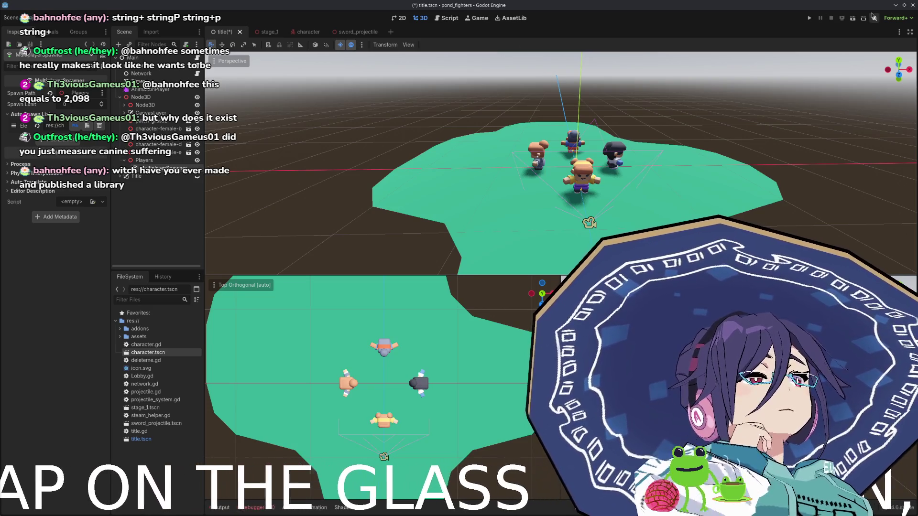
- Run and stop the game, then toggle a node's visibility in the title scene
click(809, 19)
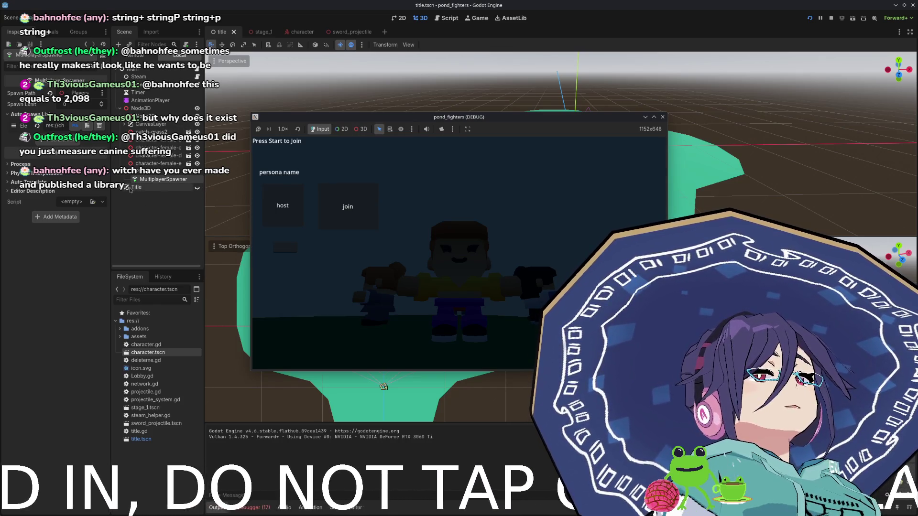
key(F8)
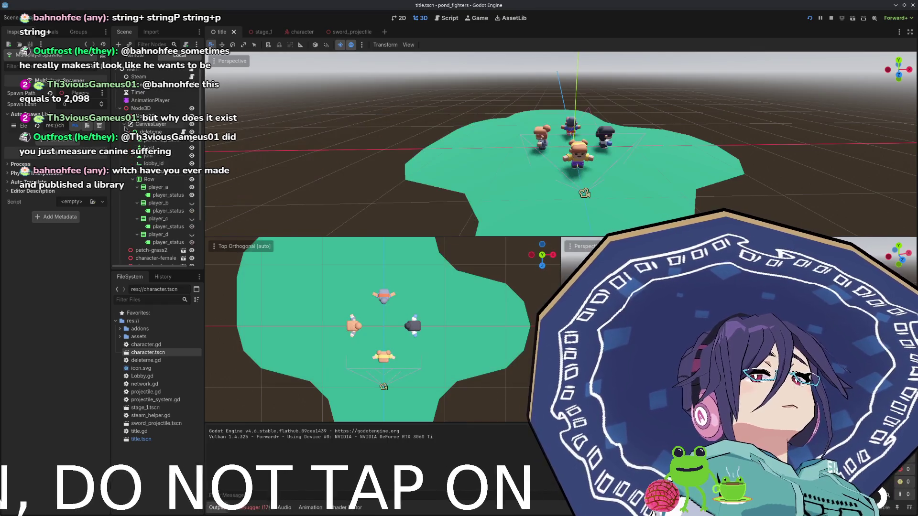
click(192, 132)
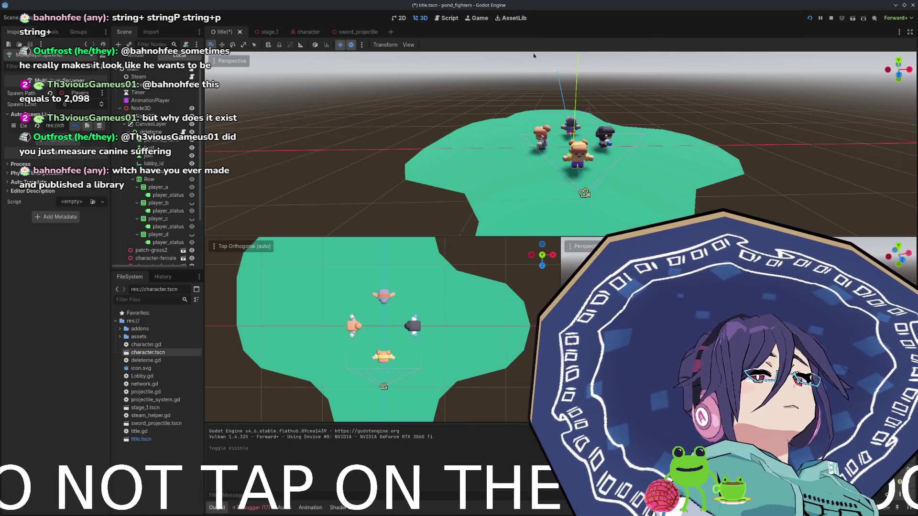
- Run the project twice more, then open the SteamHelper node's script
key(F5)
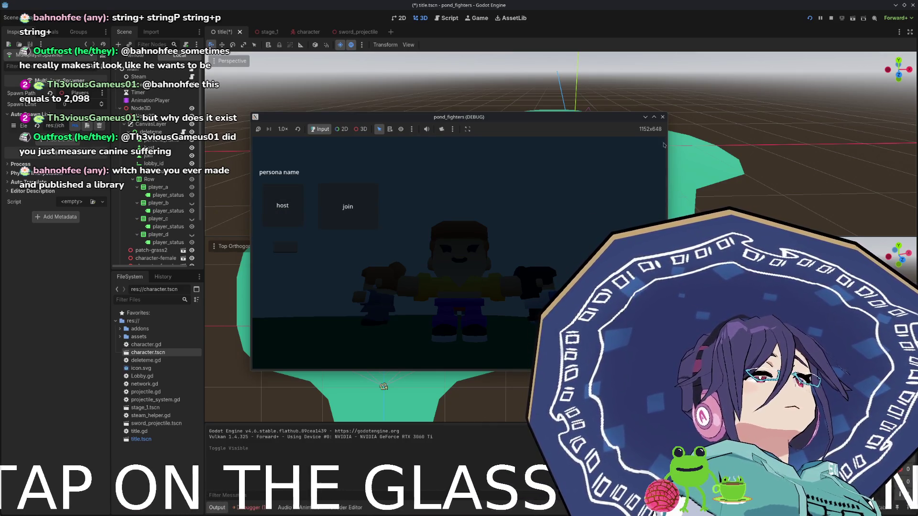
click(663, 117)
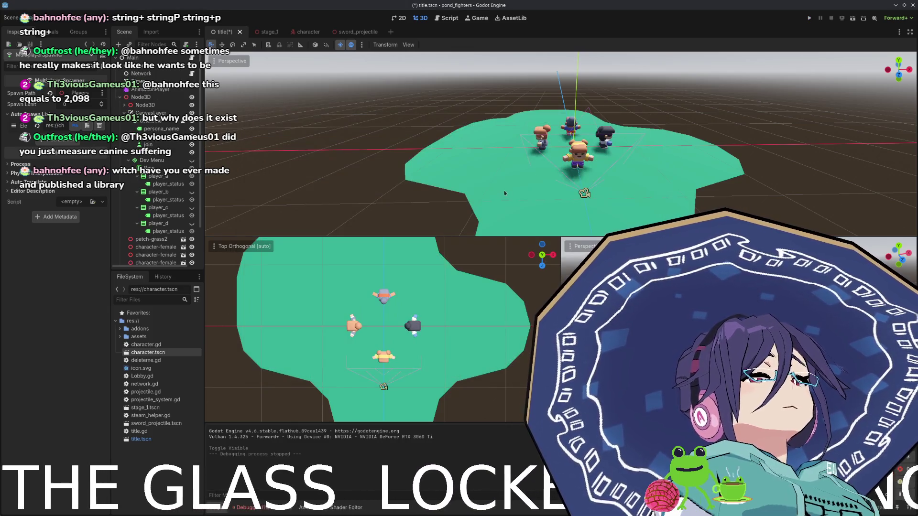
click(809, 19)
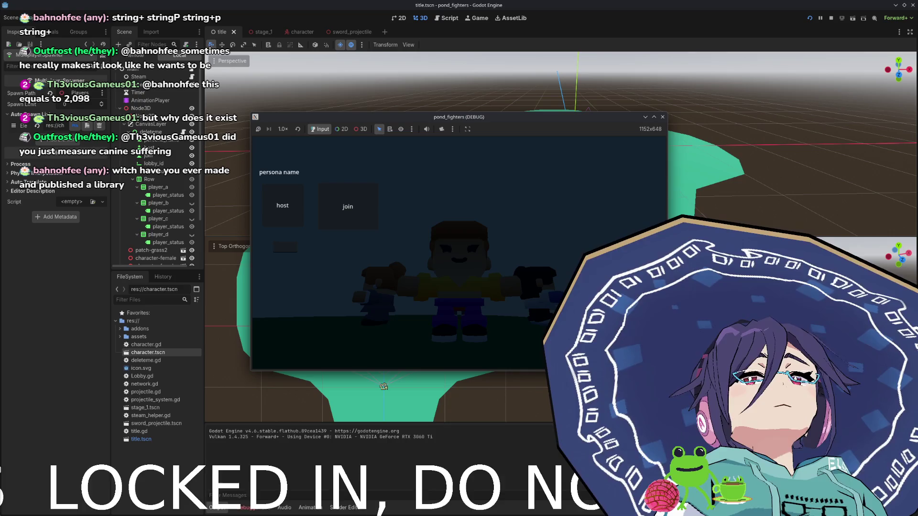
click(663, 117)
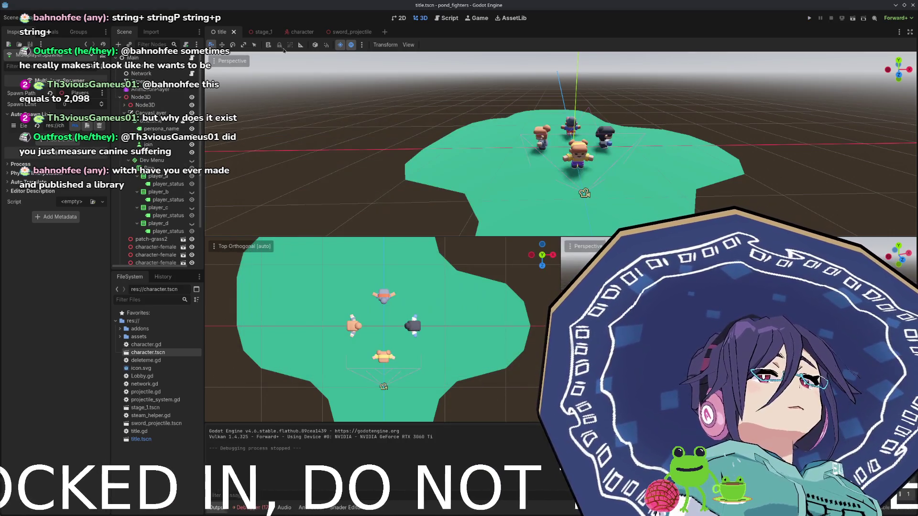
click(158, 81)
click(191, 81)
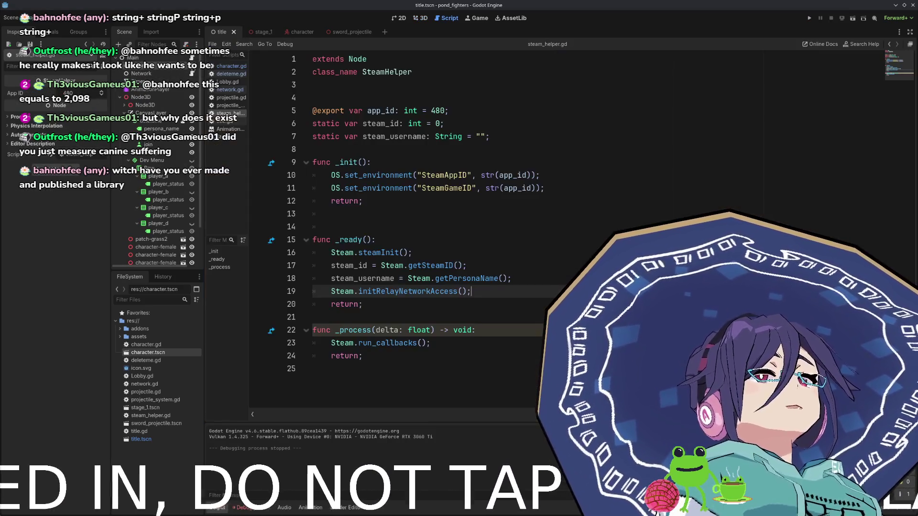
- Inspect the steamInit call in _ready and show the debugger's Errors list
click(356, 163)
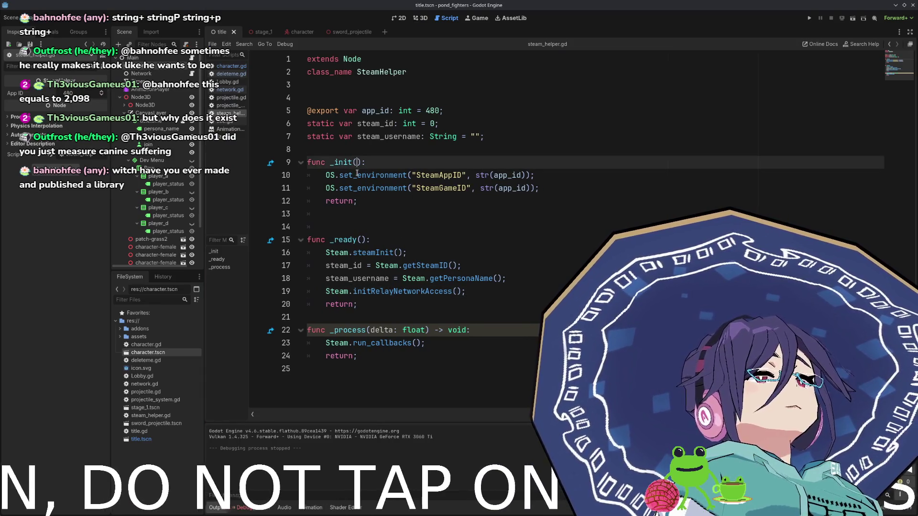
double_click(386, 253)
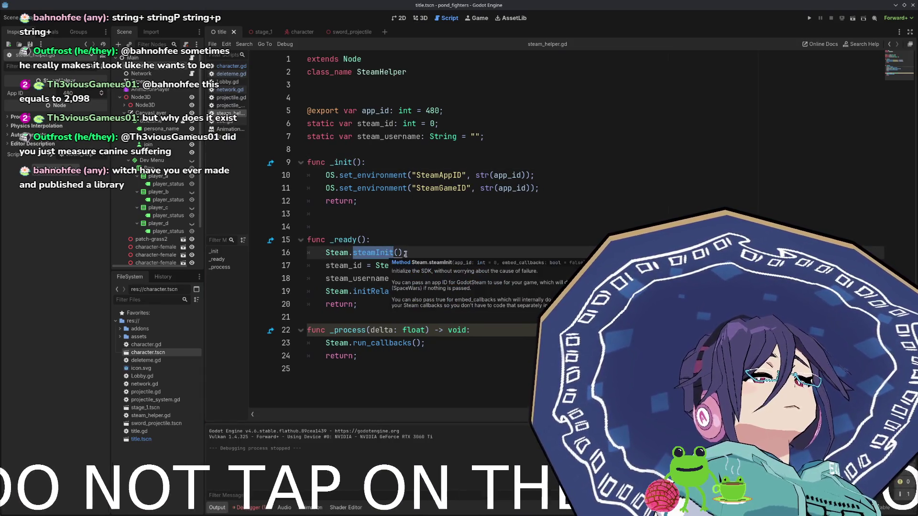
click(458, 251)
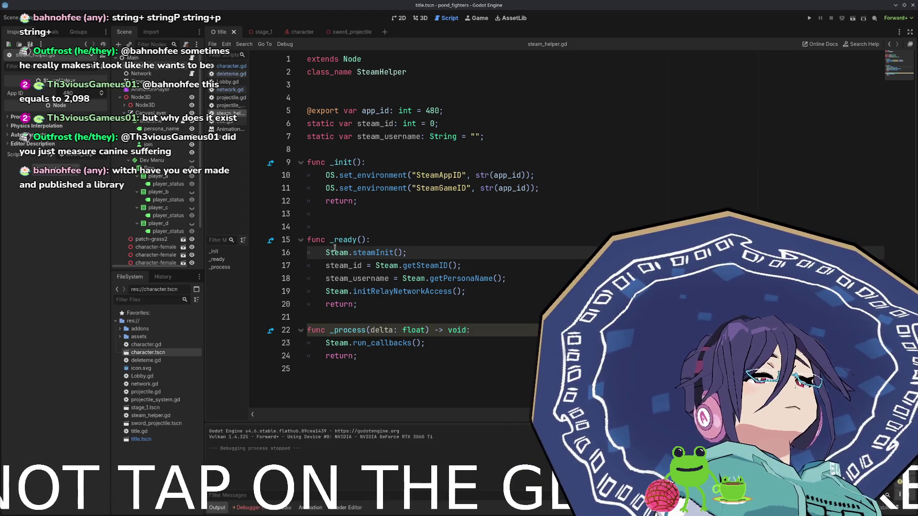
click(356, 240)
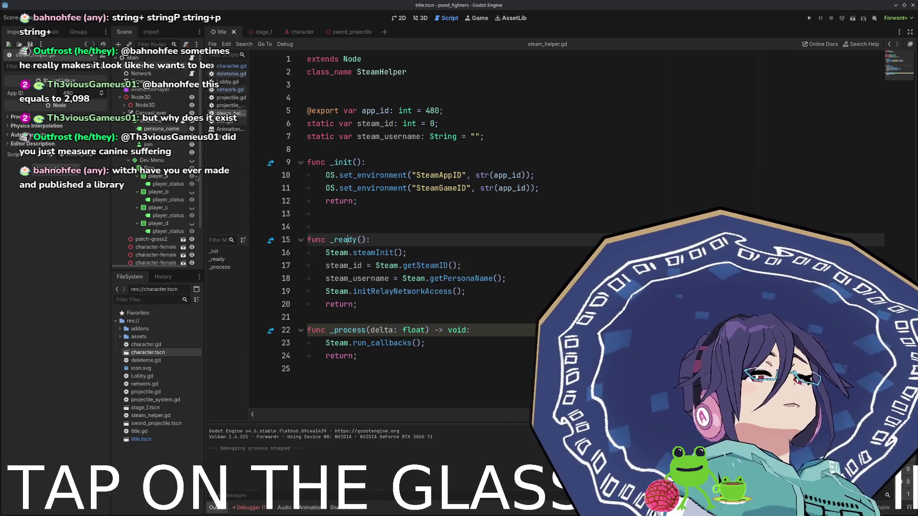
click(258, 509)
click(265, 328)
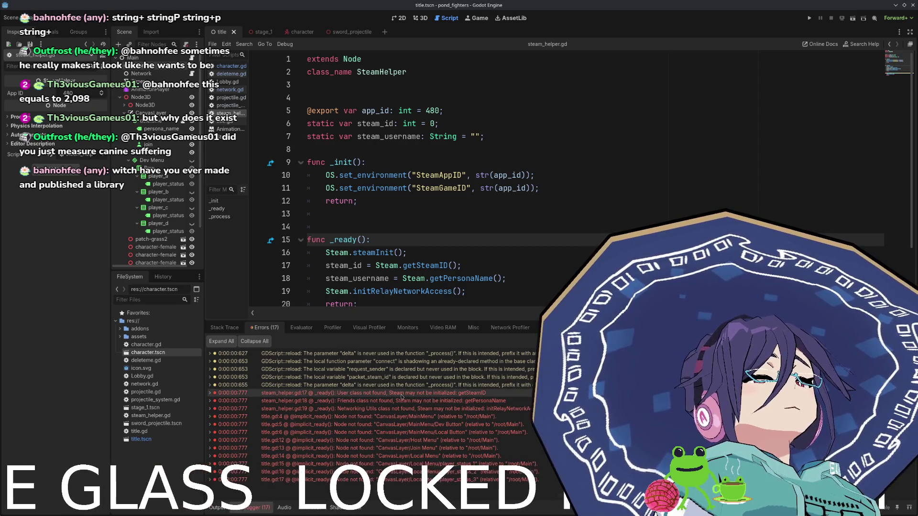
mouse_move(282, 398)
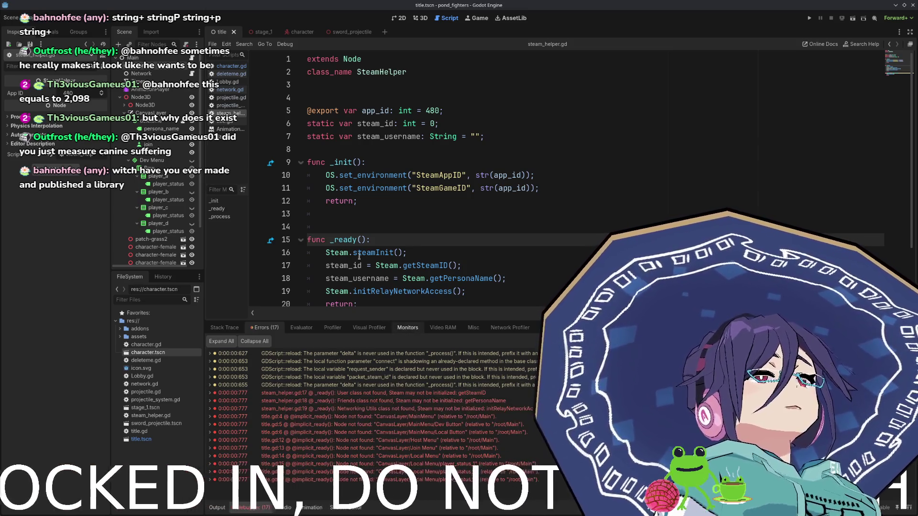
- Re-examine the steamInit call on line 16 and rerun the project to retest Steam startup
double_click(392, 252)
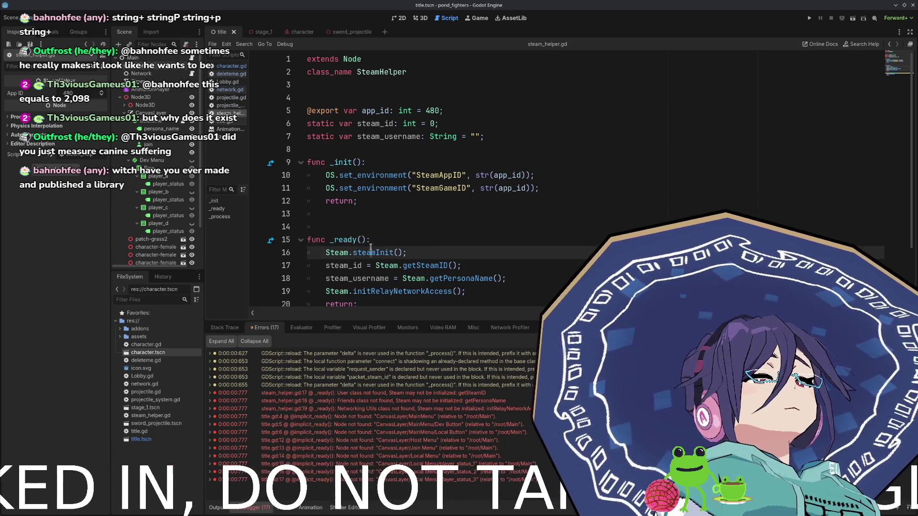
click(423, 253)
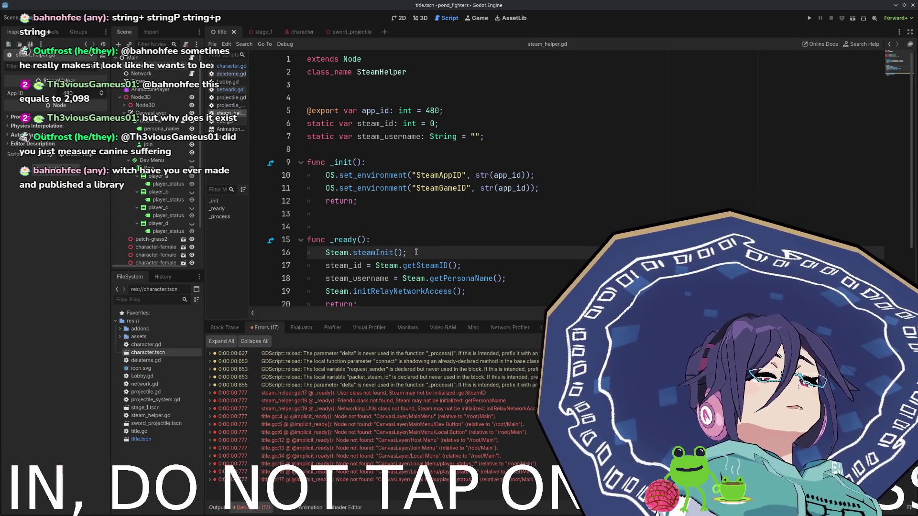
scroll(410, 253, down, 1)
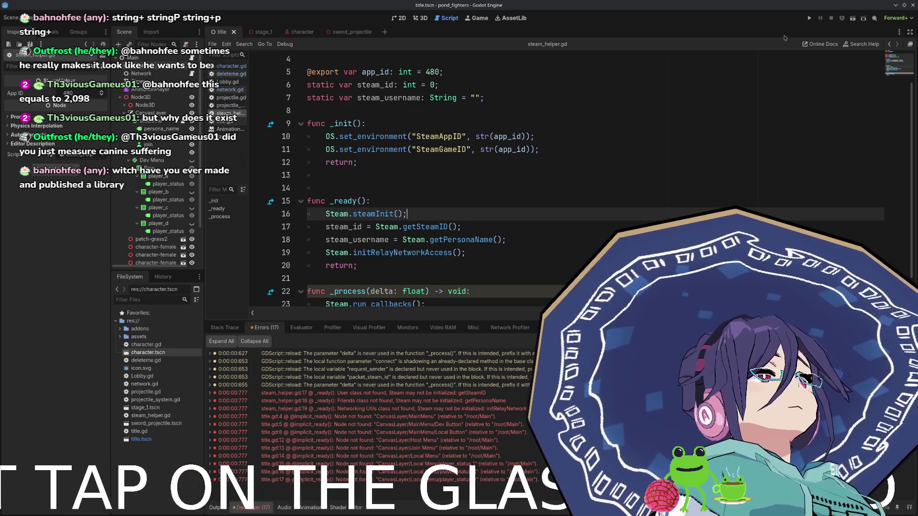
click(810, 18)
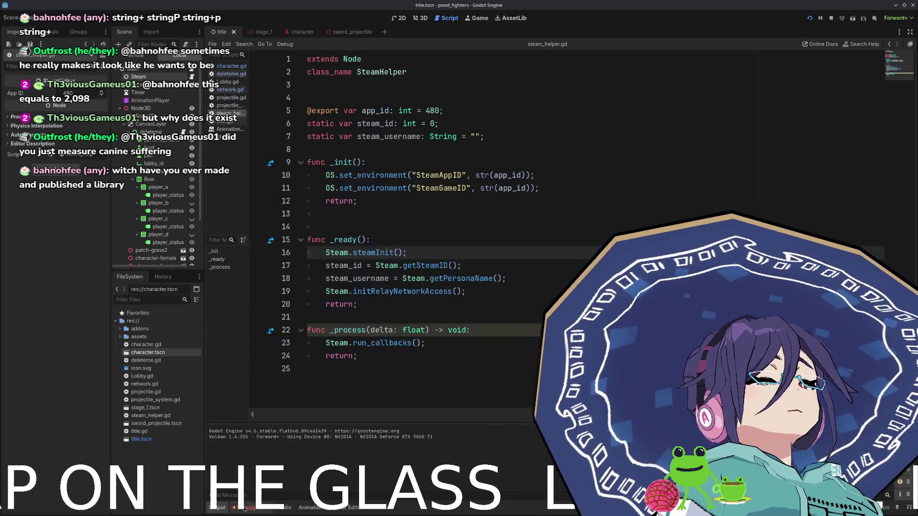
click(831, 18)
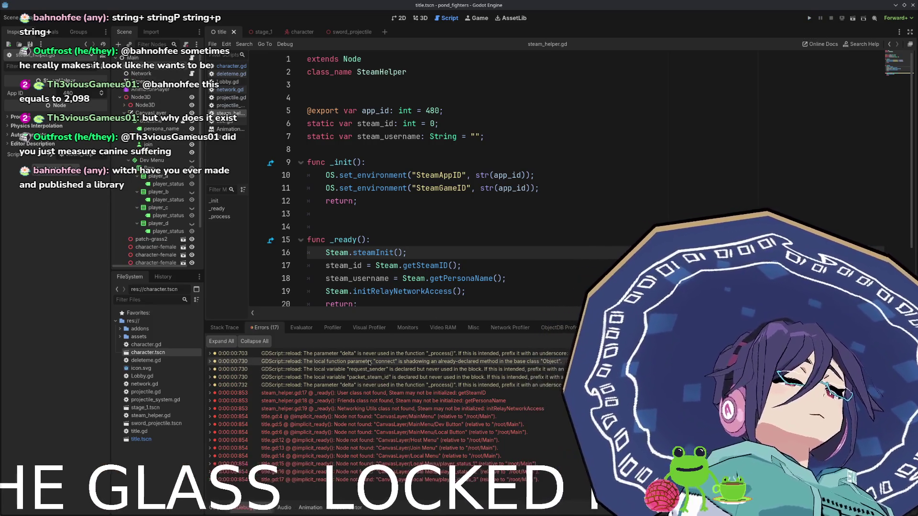
- Rename the unused _process parameter delta on line 22 to _delta
click(373, 354)
click(373, 260)
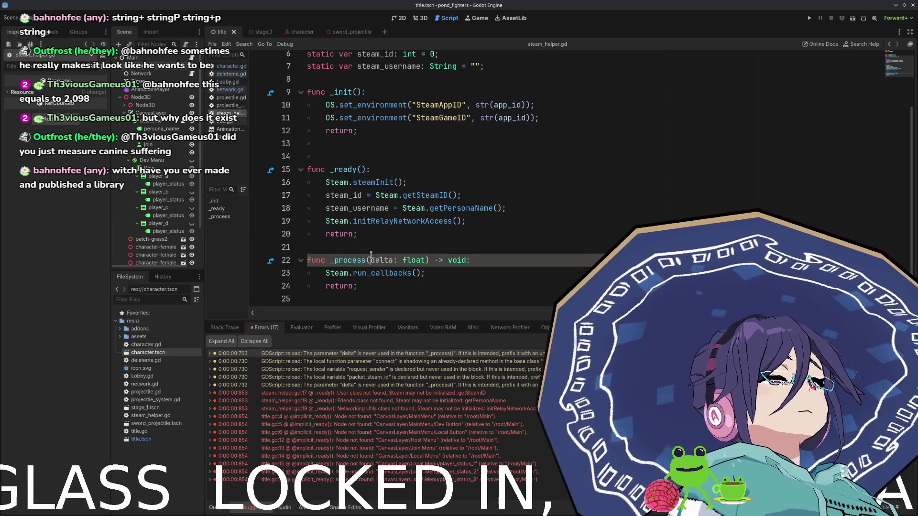
text(_)
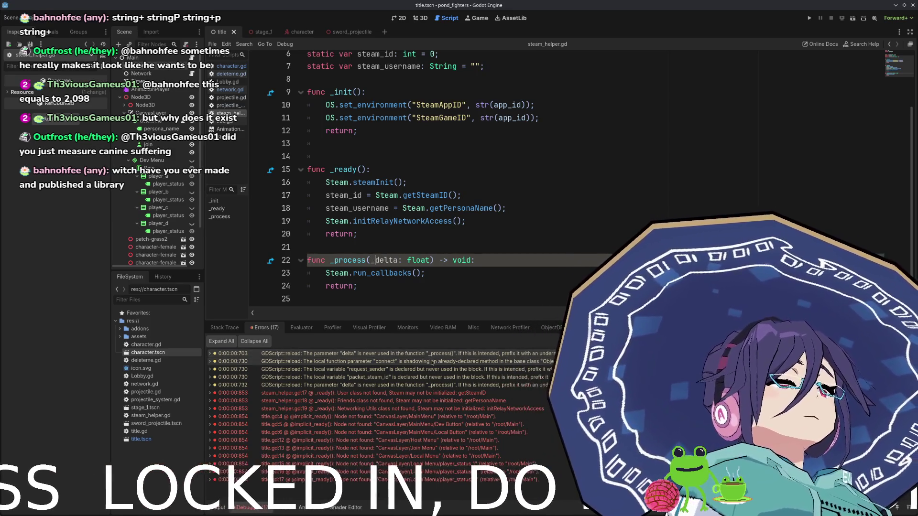
click(425, 361)
- Rename the shadowing connect names on lines 31 and 32 of network.gd to result
double_click(440, 226)
scroll(492, 234, down, 1)
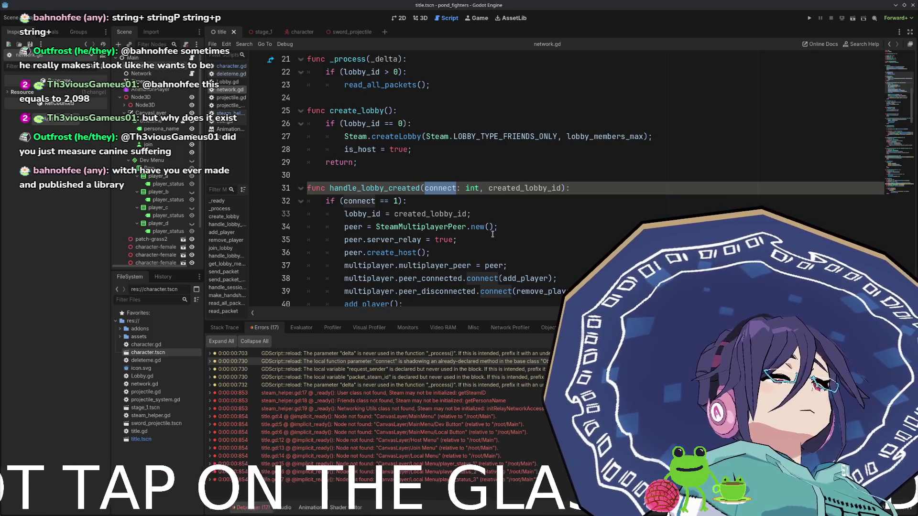
text(result)
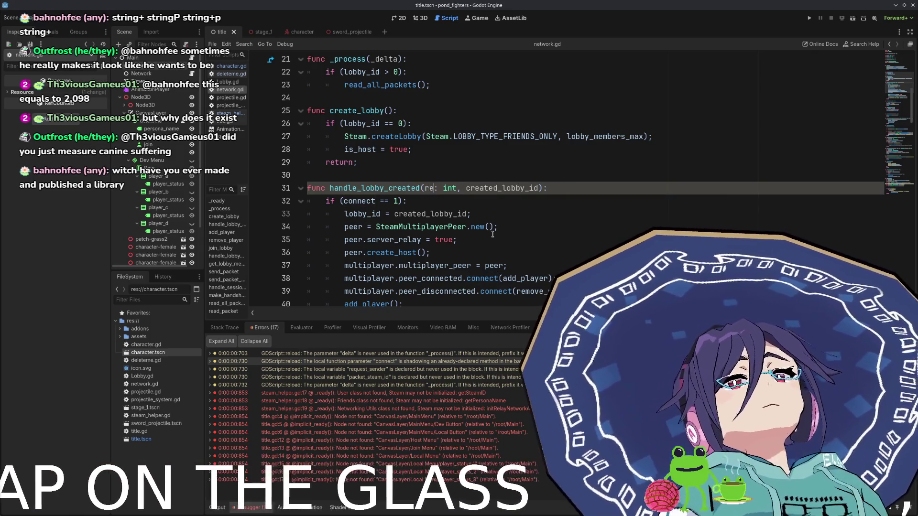
key(Down)
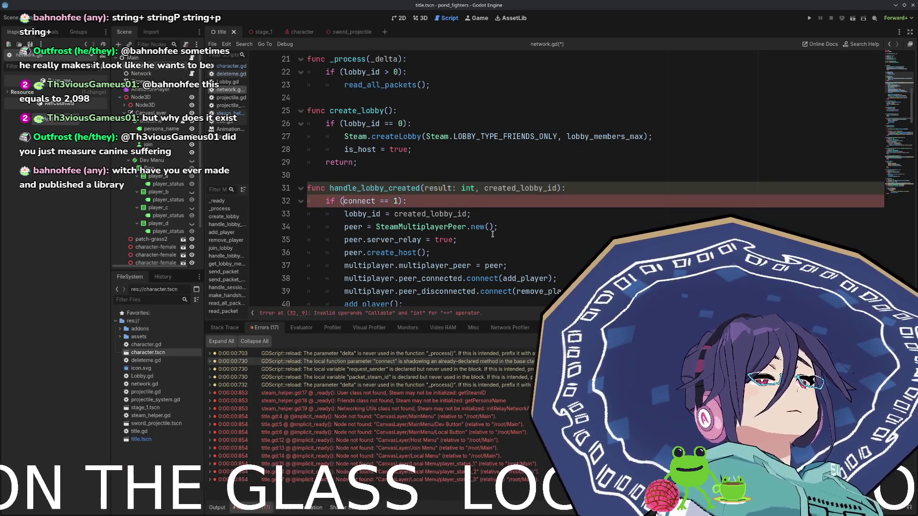
text(result)
scroll(487, 246, down, 3)
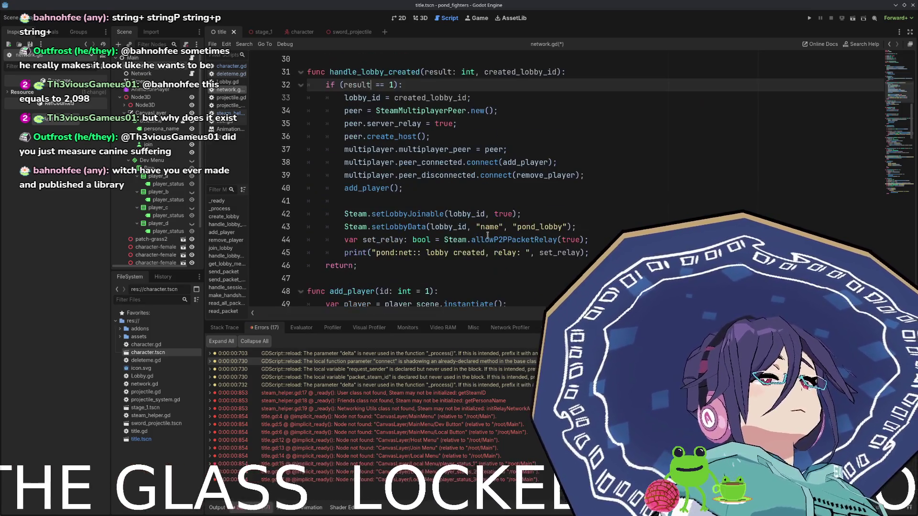
scroll(439, 179, up, 7)
scroll(443, 213, up, 1)
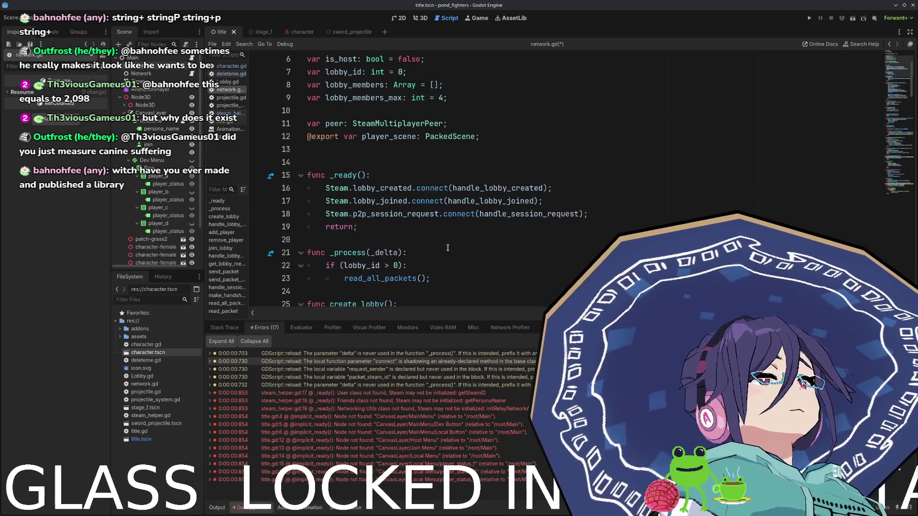
scroll(447, 247, up, 1)
scroll(447, 248, down, 2)
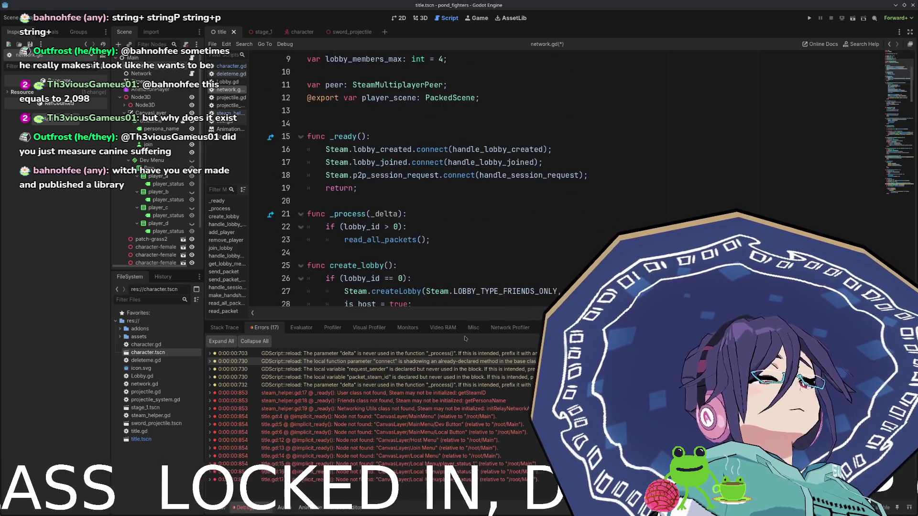
- Prefix unused request_sender and packet_steam_id with underscores, then open deleteme.gd
click(428, 362)
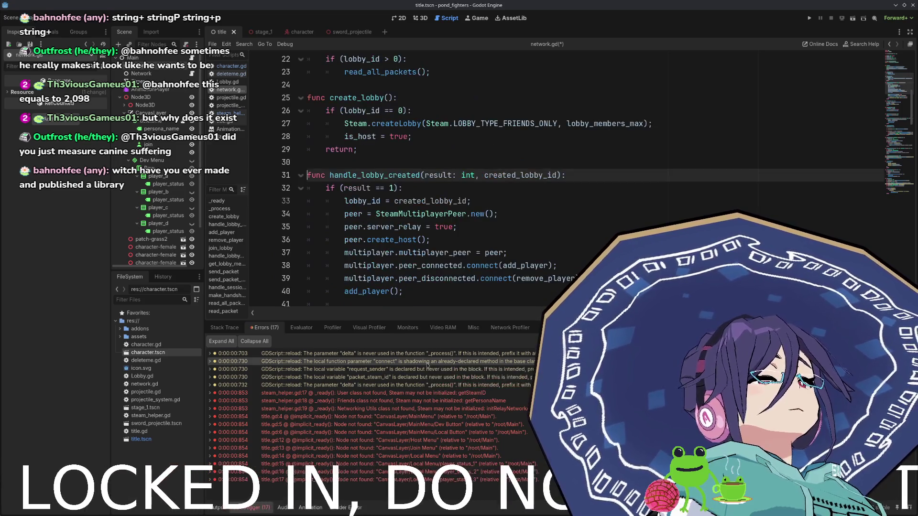
click(426, 369)
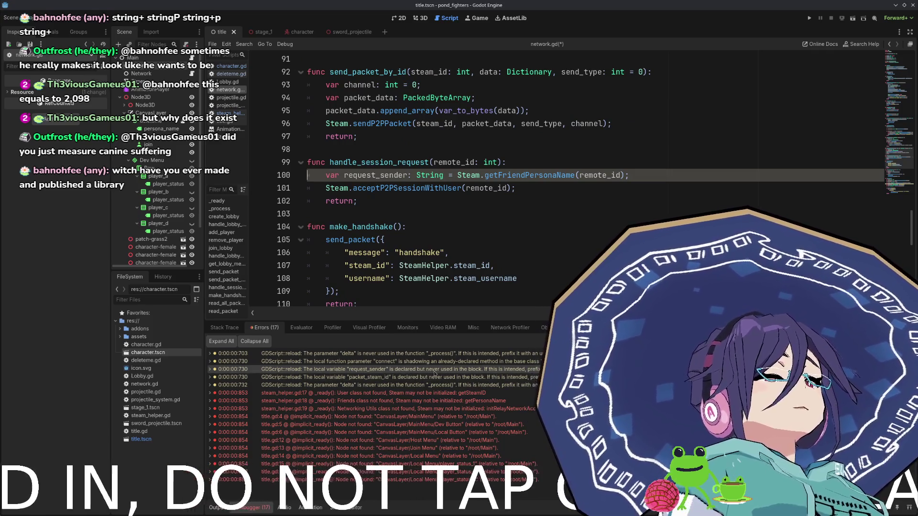
click(344, 175)
text(_)
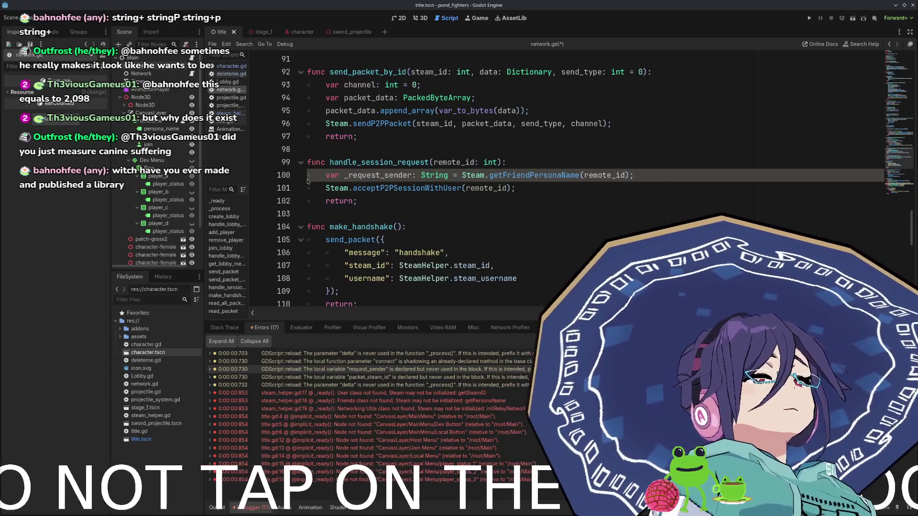
click(306, 377)
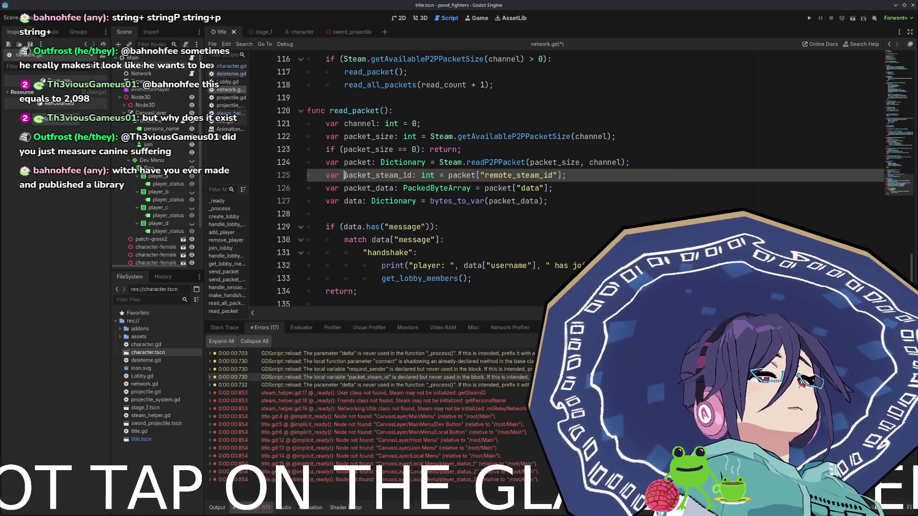
text(_)
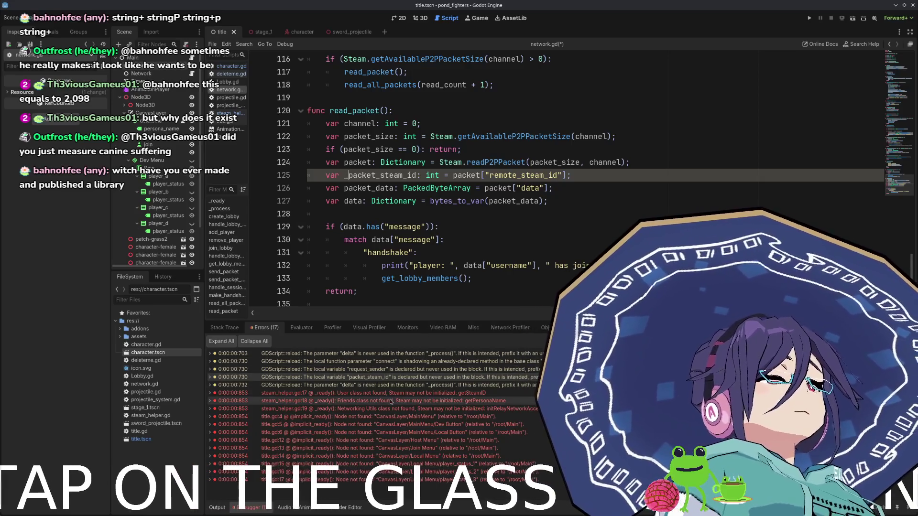
click(335, 385)
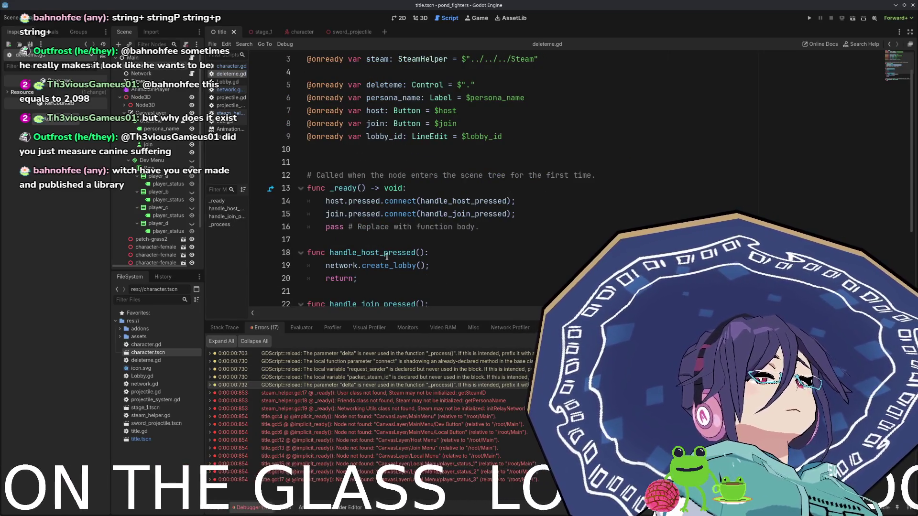
- Rename delta to _delta in deleteme.gd and look up steamInit in steam_helper.gd
click(369, 279)
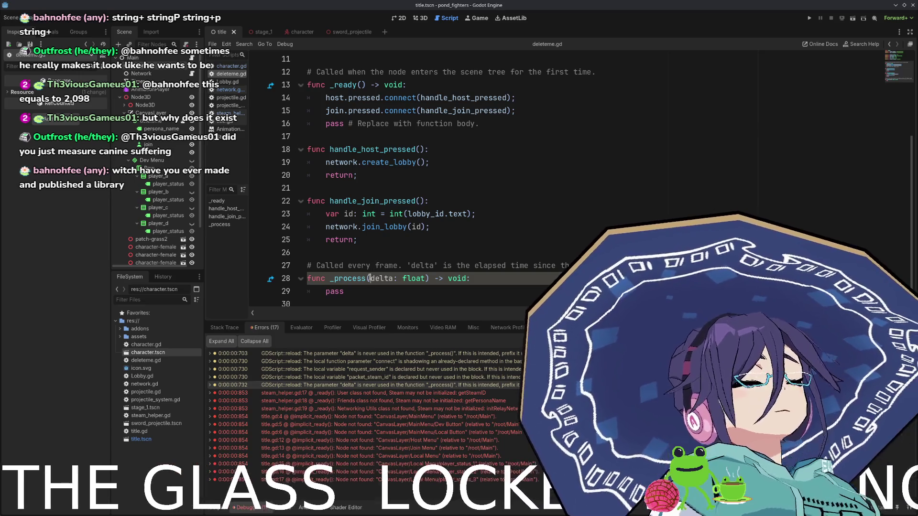
text(_)
click(406, 393)
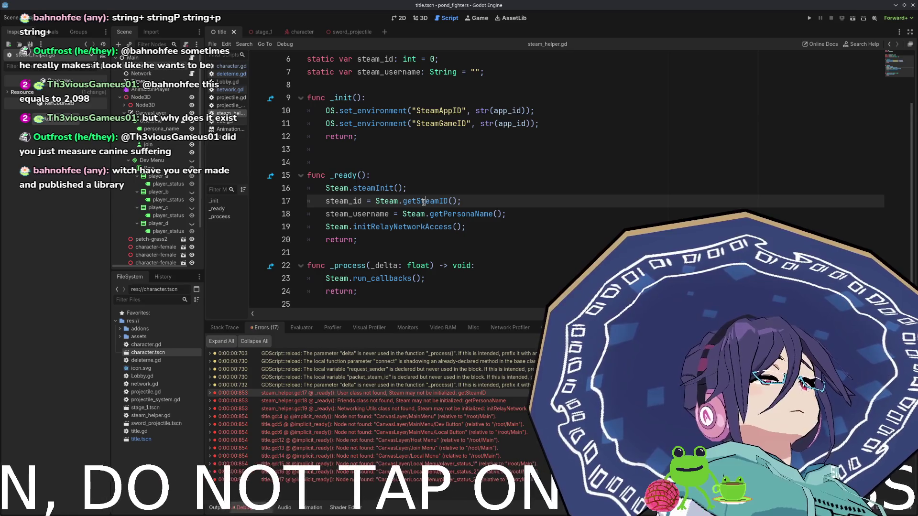
double_click(388, 188)
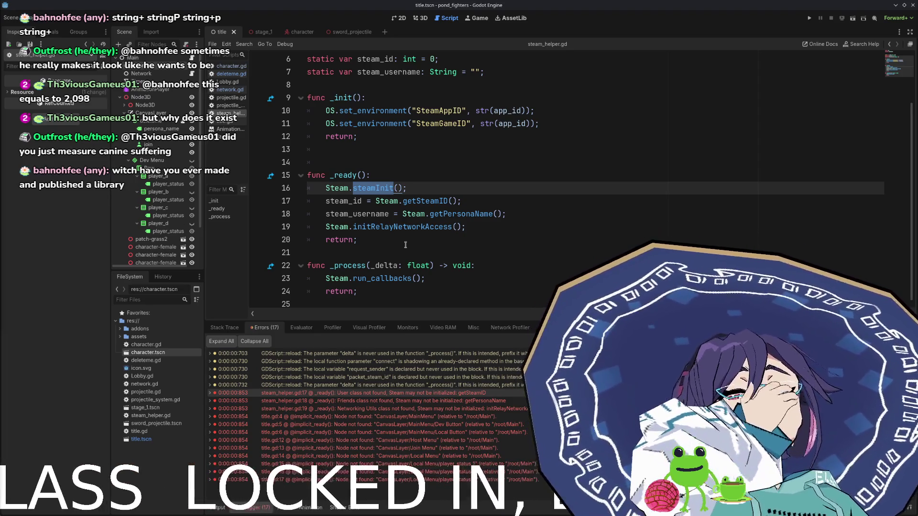
- Wrap line 16 as print("Steam init", Steam.steamInit(480, true)) and save steam_helper.gd
click(447, 185)
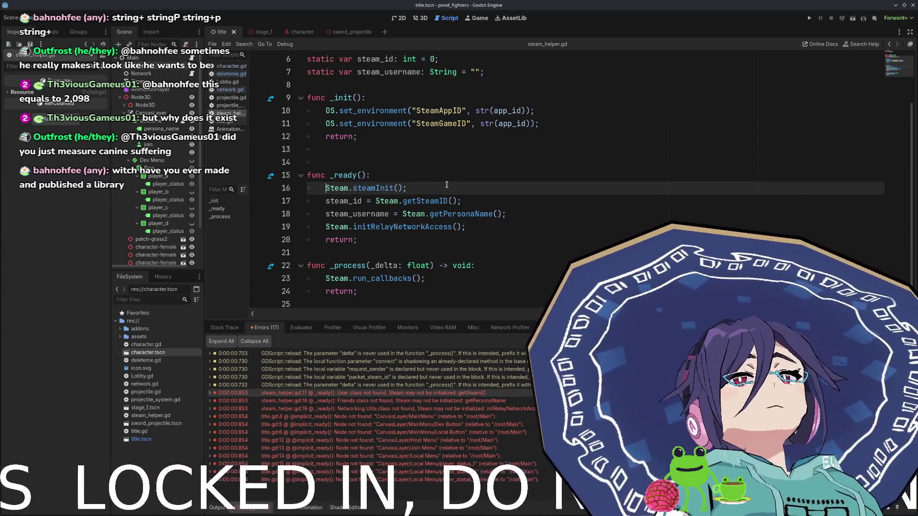
key(Home)
text(print("T)
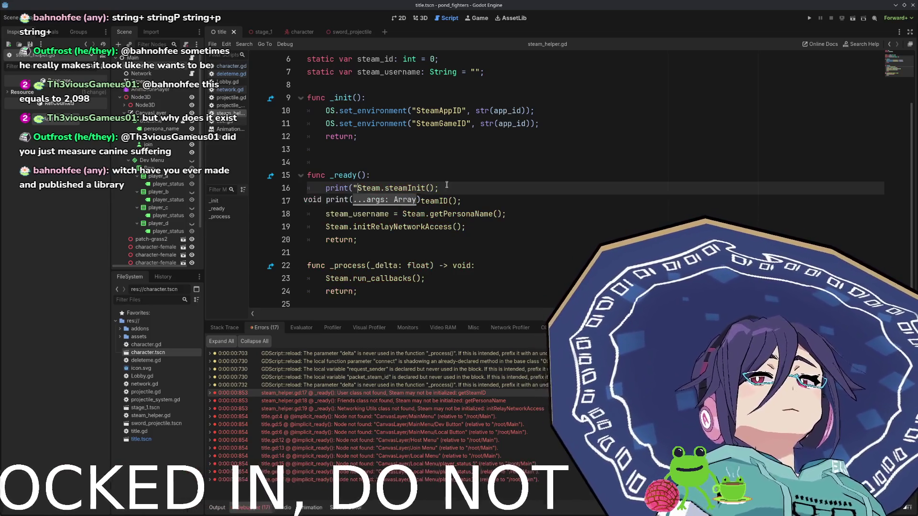
key(BackSpace)
text(Steam init")
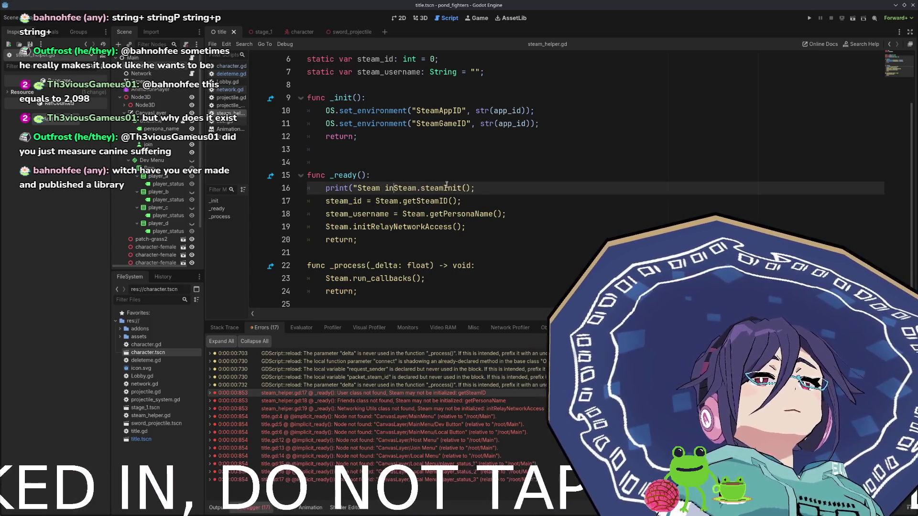
text(,)
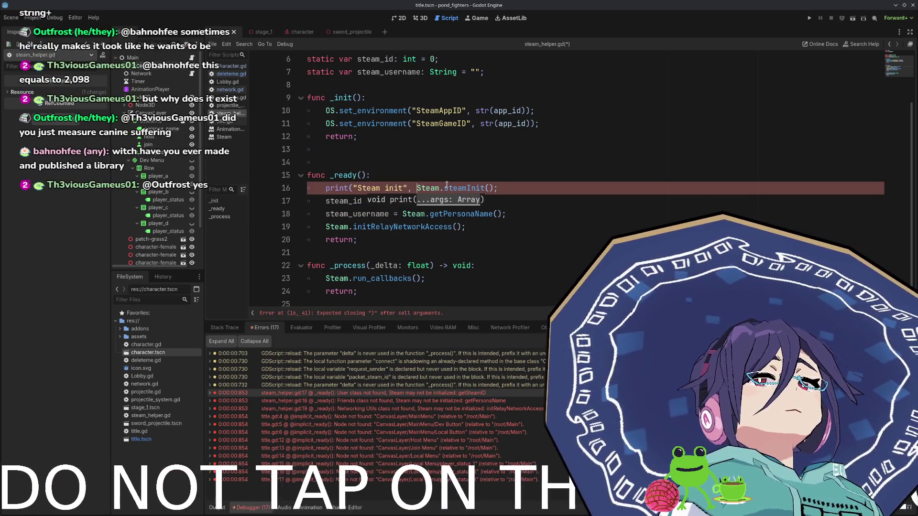
key(End)
key(Left)
key(Left)
text(480, true)
key(End)
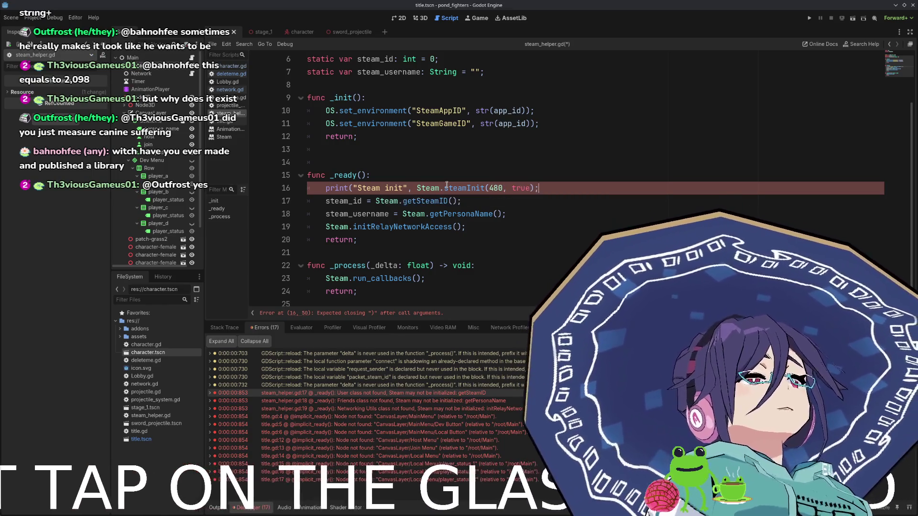
text())
key(End)
key(ctrl+s)
- Open title.gd at its error location and run the game with F5
double_click(335, 448)
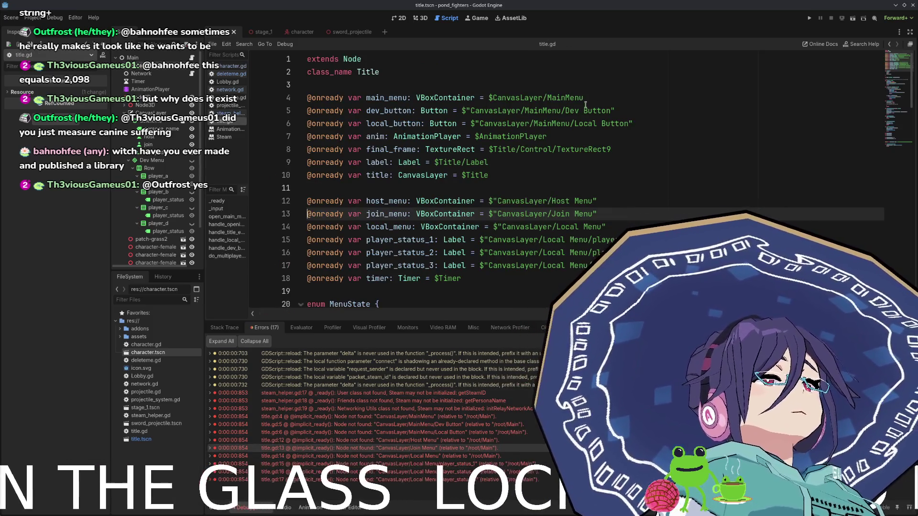
key(ctrl+End)
scroll(762, 106, up, 8)
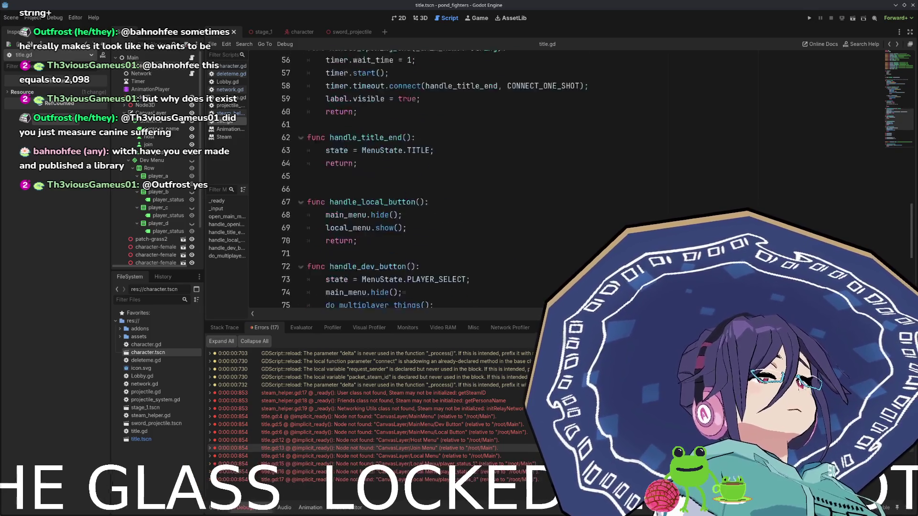
key(F5)
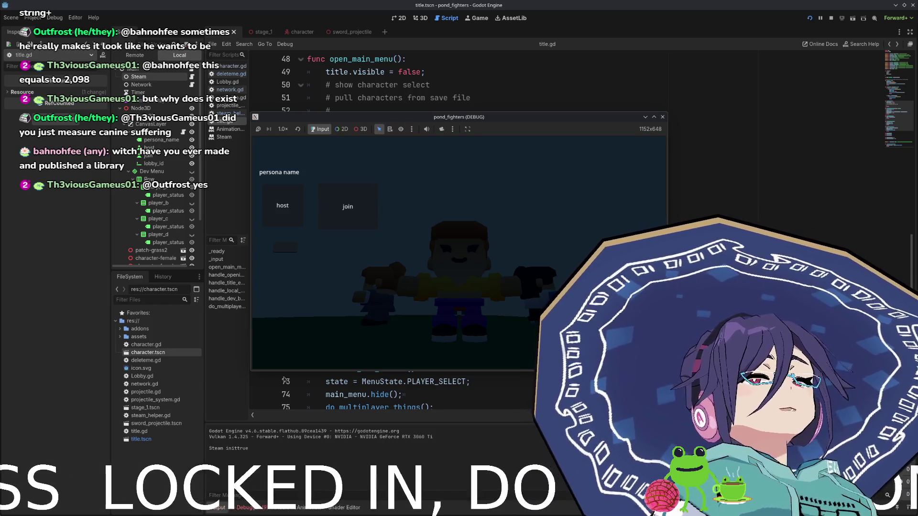
click(284, 200)
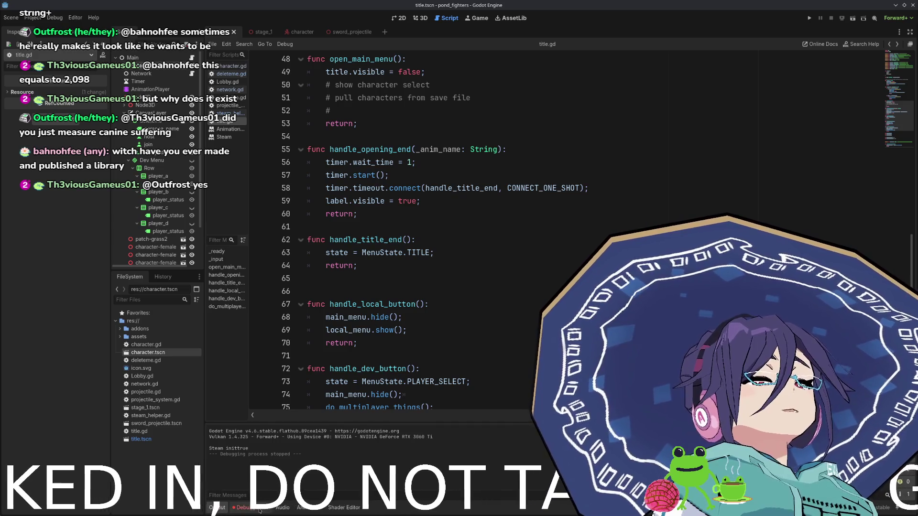
click(253, 508)
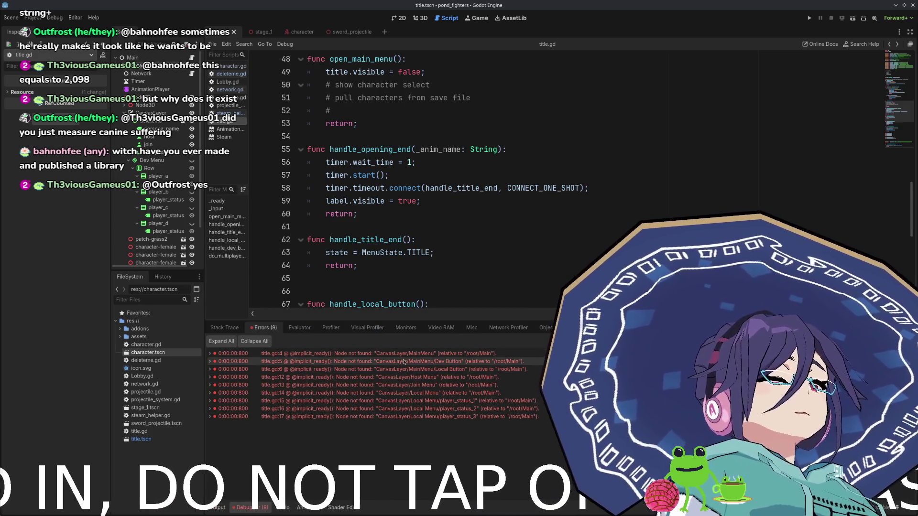
click(424, 353)
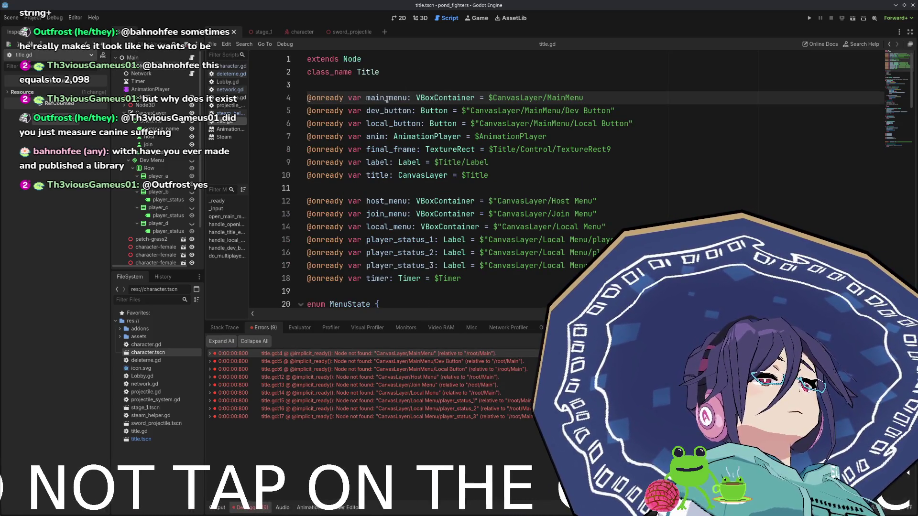
scroll(397, 142, down, 1)
scroll(390, 145, up, 1)
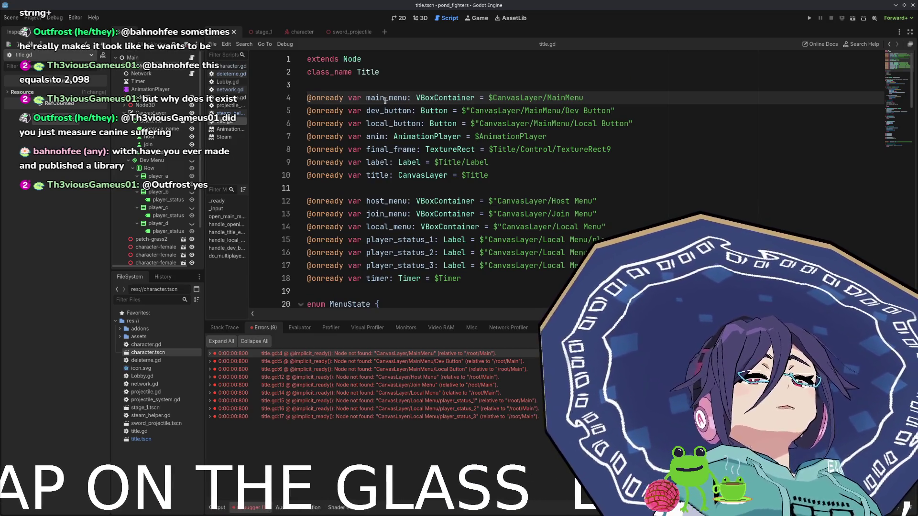
drag(524, 177, 331, 97)
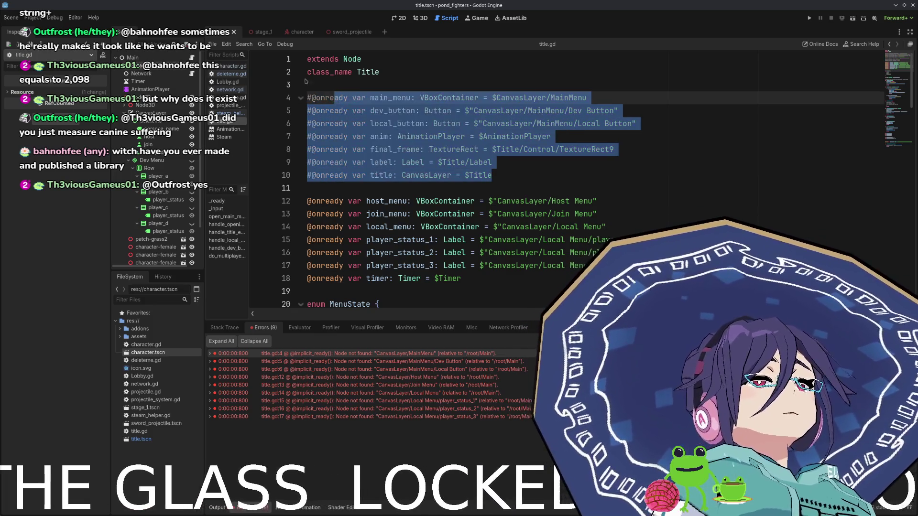
- Temporarily comment out the top declarations in title.gd, then restore them uncommented
scroll(388, 230, down, 5)
key(ctrl+k)
scroll(388, 229, down, 10)
scroll(398, 189, up, 7)
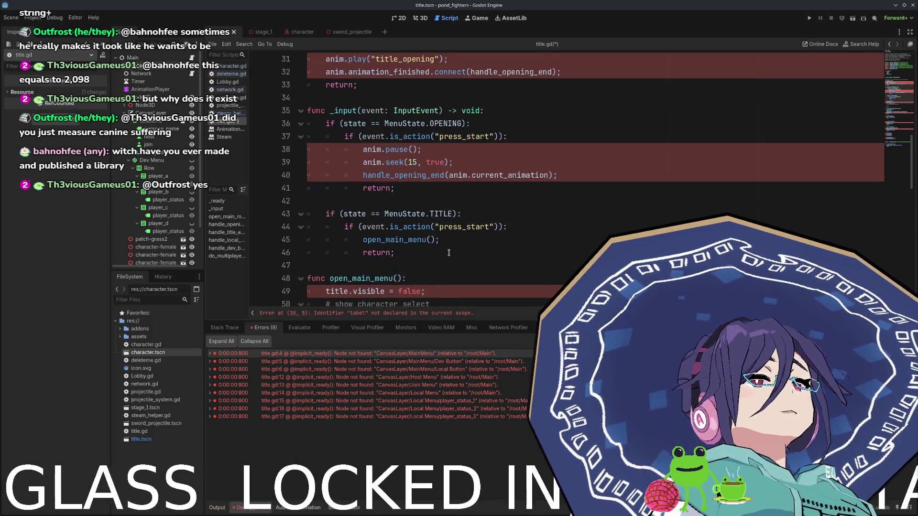
scroll(398, 190, up, 2)
scroll(423, 179, up, 7)
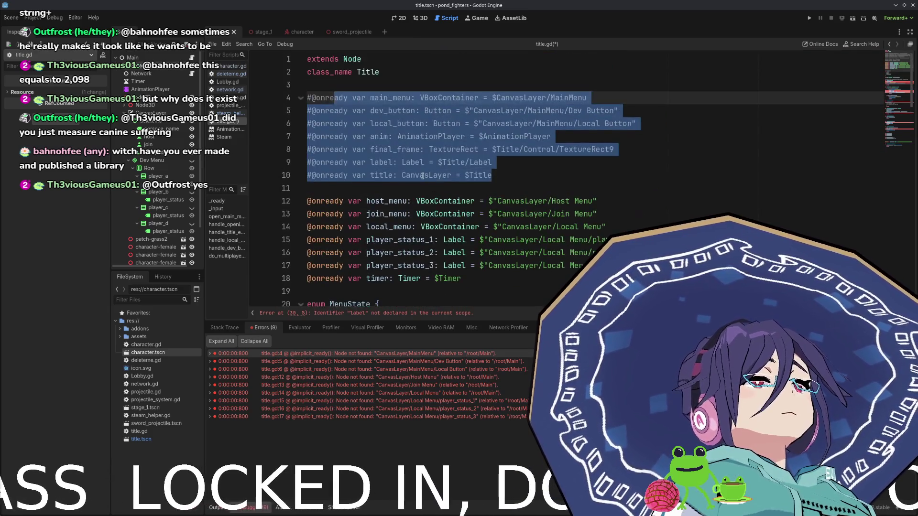
key(ctrl+z)
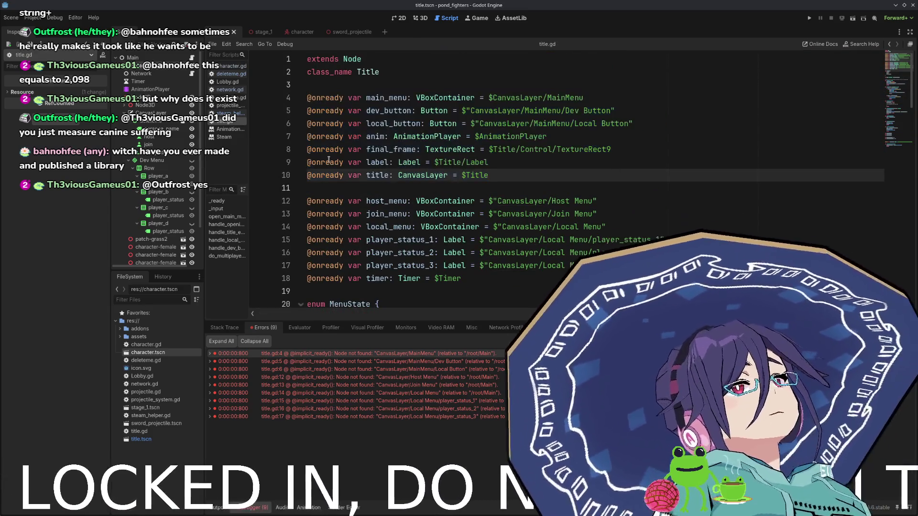
scroll(436, 153, down, 3)
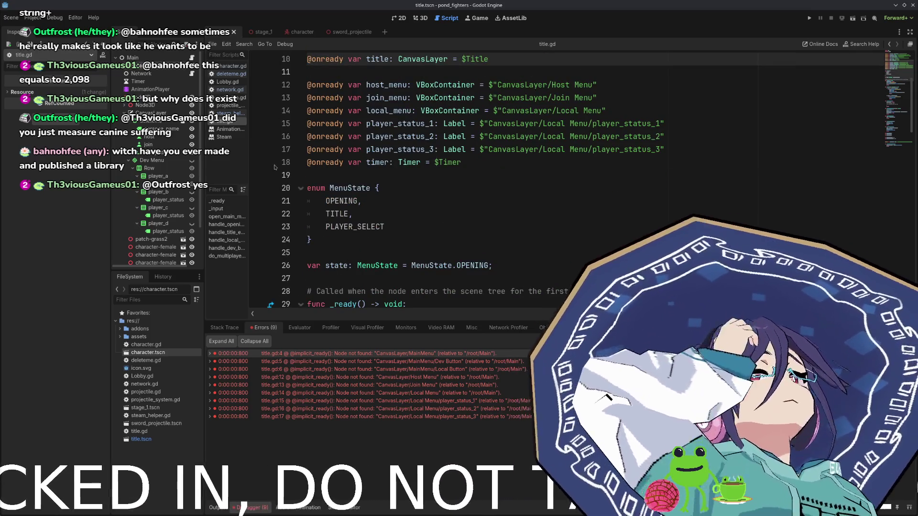
scroll(277, 168, up, 3)
- Delete the main_menu and dev_button declarations from the top of title.gd
double_click(395, 99)
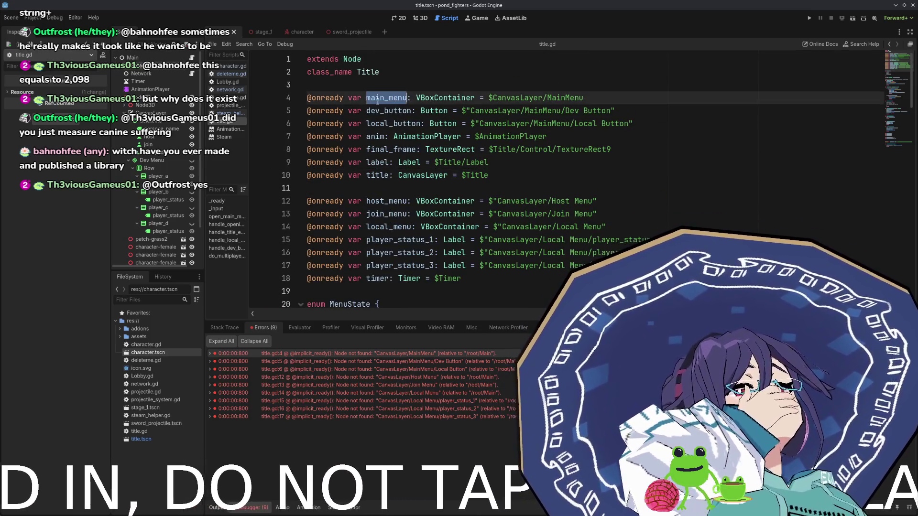
click(624, 94)
key(shift+Home)
key(BackSpace)
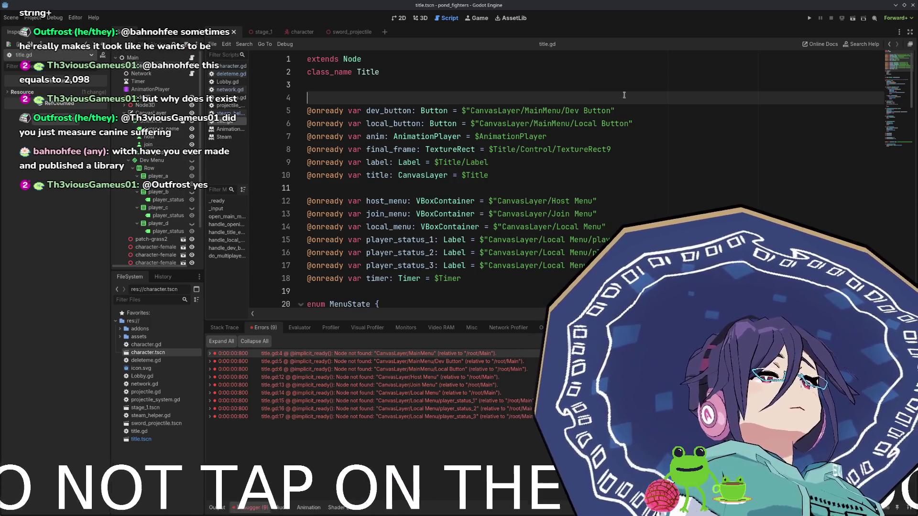
key(shift+Down)
key(shift+Down)
key(shift+End)
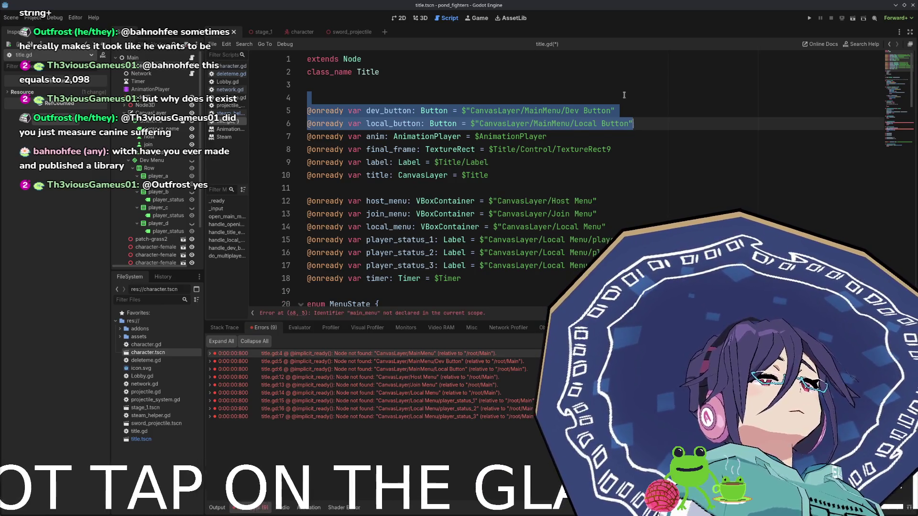
key(shift+Up)
key(BackSpace)
- Remove the local_button declaration and the extra blank line, then save title.gd
key(shift+Down)
key(shift+End)
key(BackSpace)
key(Down)
key(BackSpace)
key(Up)
key(ctrl+s)
- Go through the reported errors on lines 4, 5, 6 and 12 of title.gd
scroll(499, 174, down, 15)
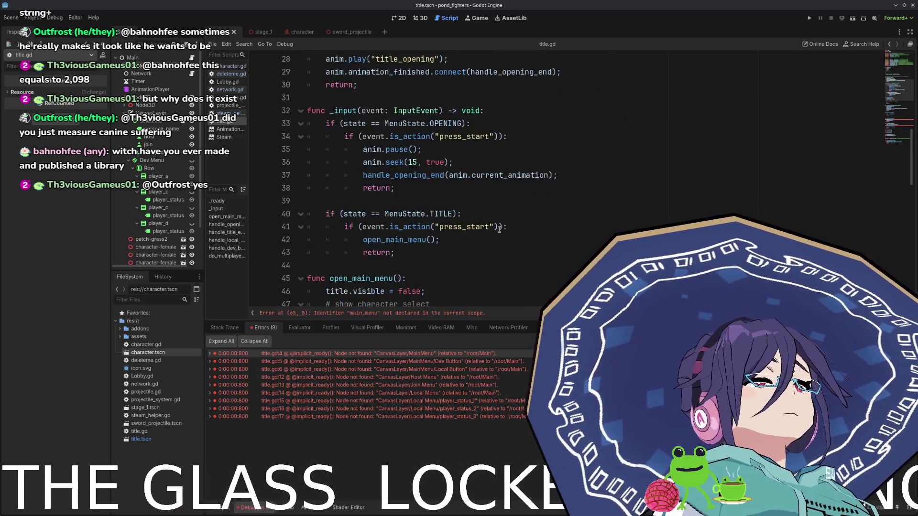
click(451, 354)
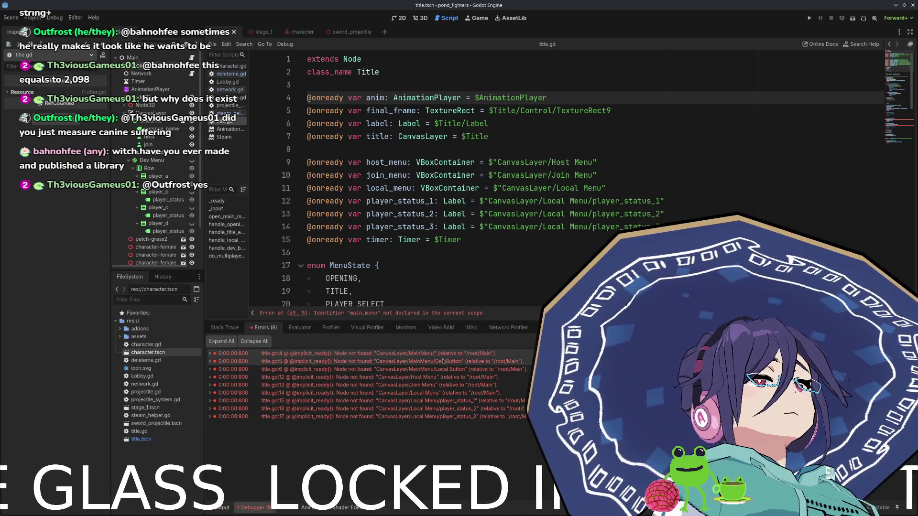
click(435, 362)
click(427, 369)
click(424, 378)
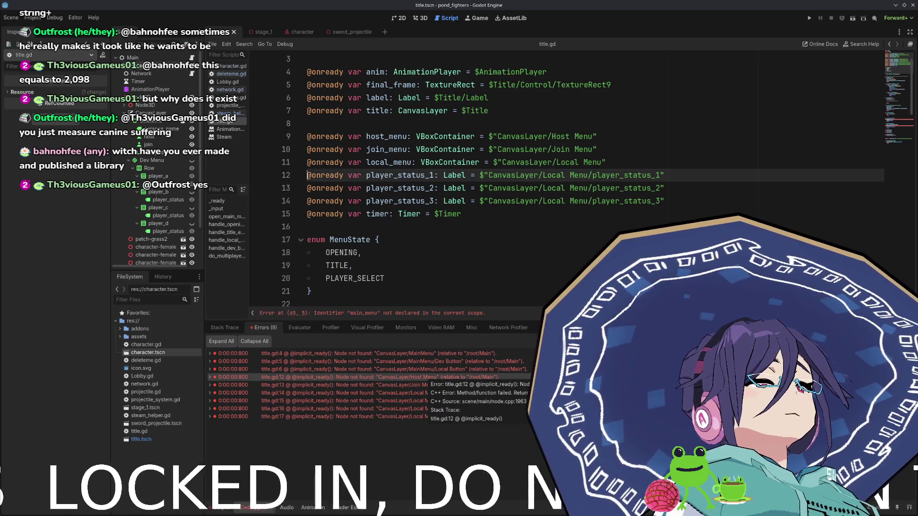
click(617, 135)
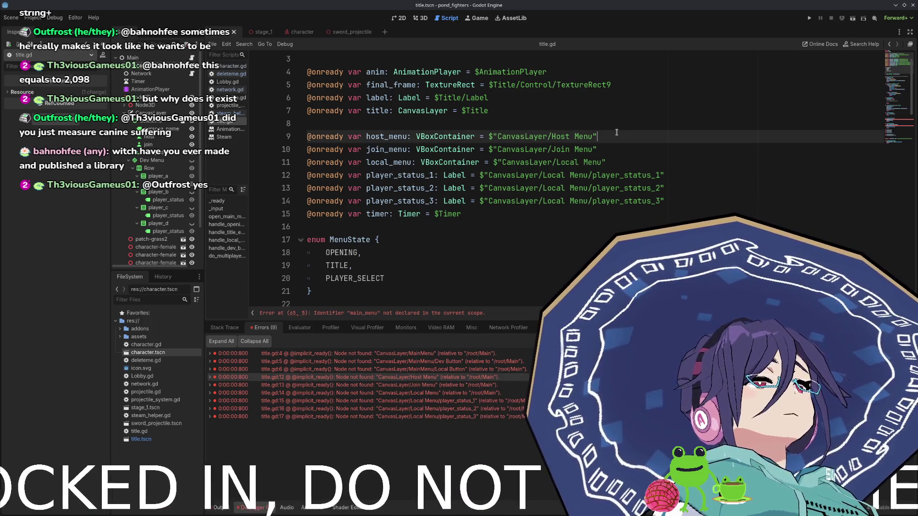
drag(607, 126, 625, 163)
key(BackSpace)
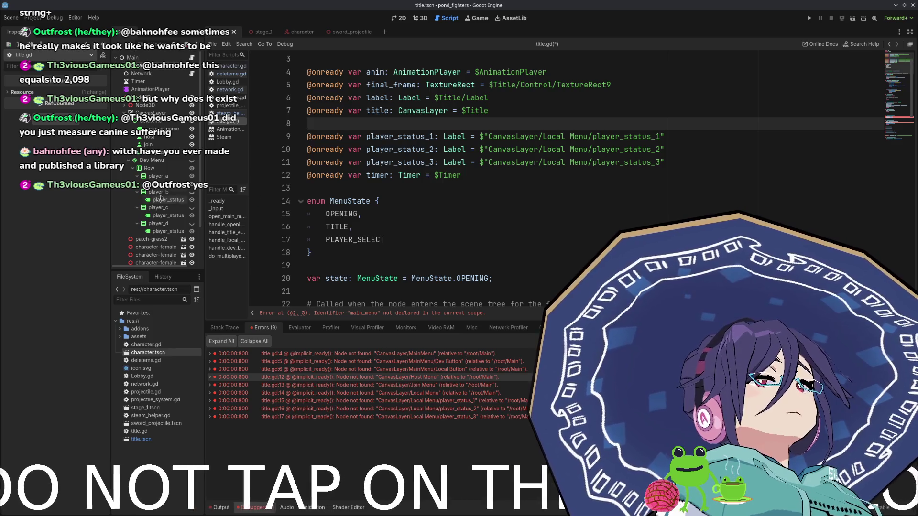
drag(488, 126, 500, 162)
key(BackSpace)
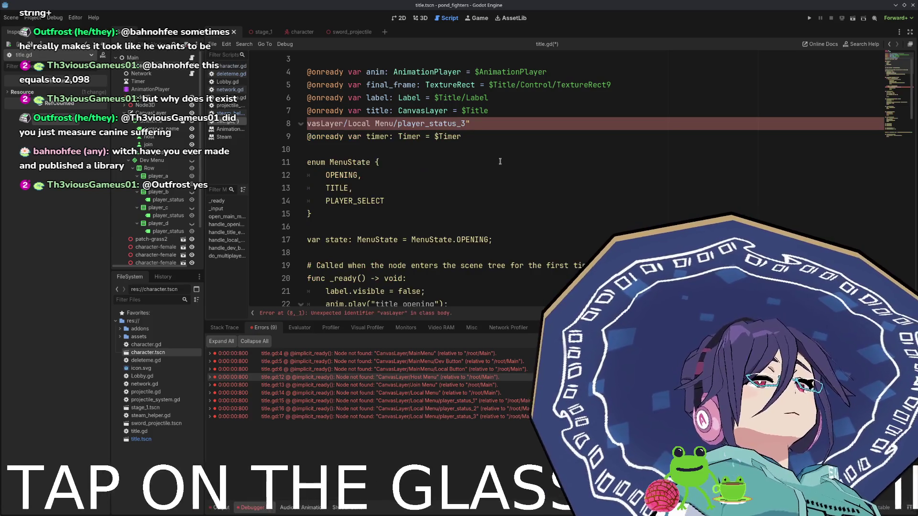
key(ctrl+z)
key(BackSpace)
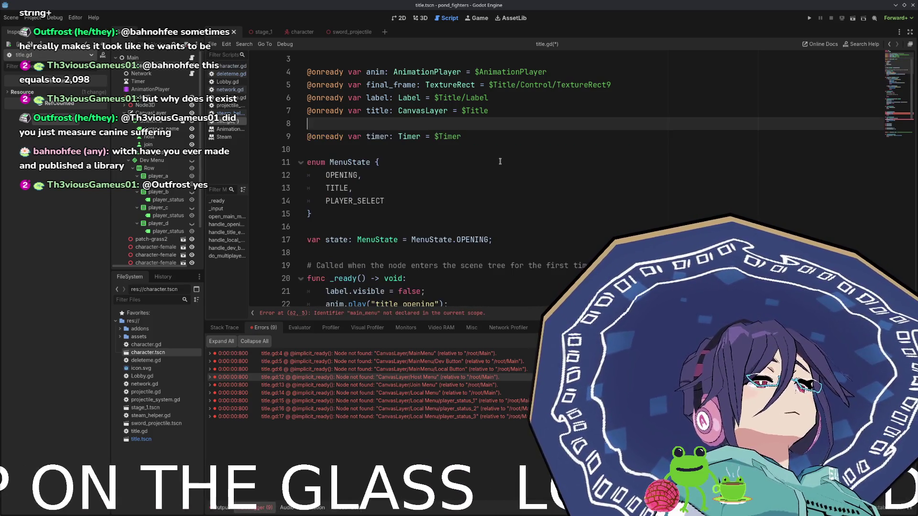
key(F5)
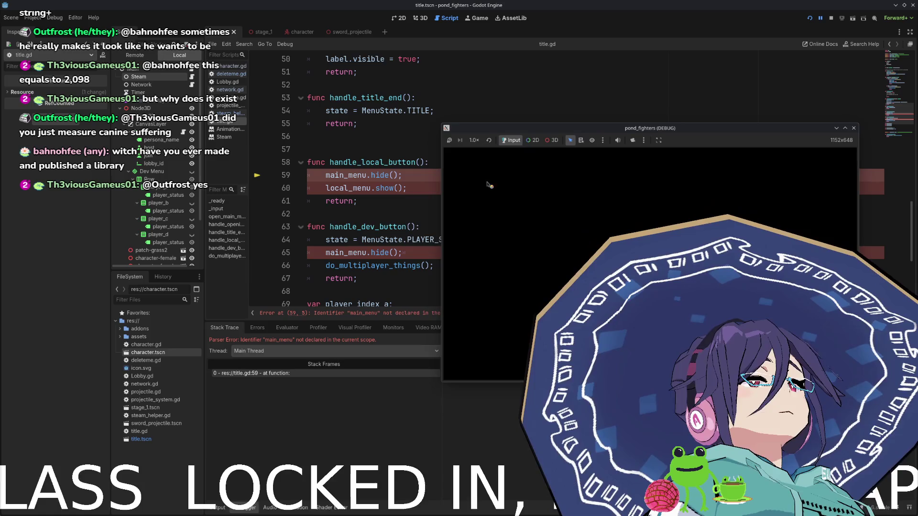
- Comment out the main_menu and local_menu calls in the local button handler and save
click(402, 191)
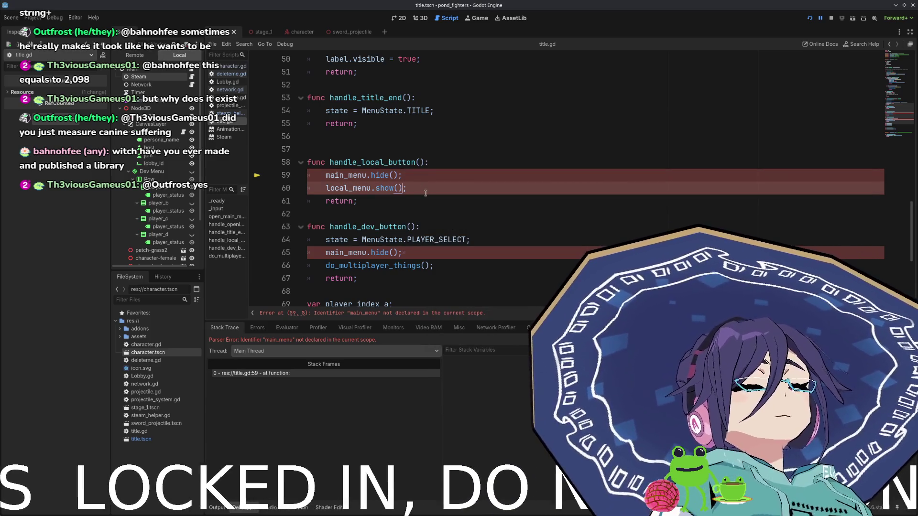
key(shift+Up)
key(ctrl+k)
key(Down)
key(Down)
key(Down)
key(ctrl+k)
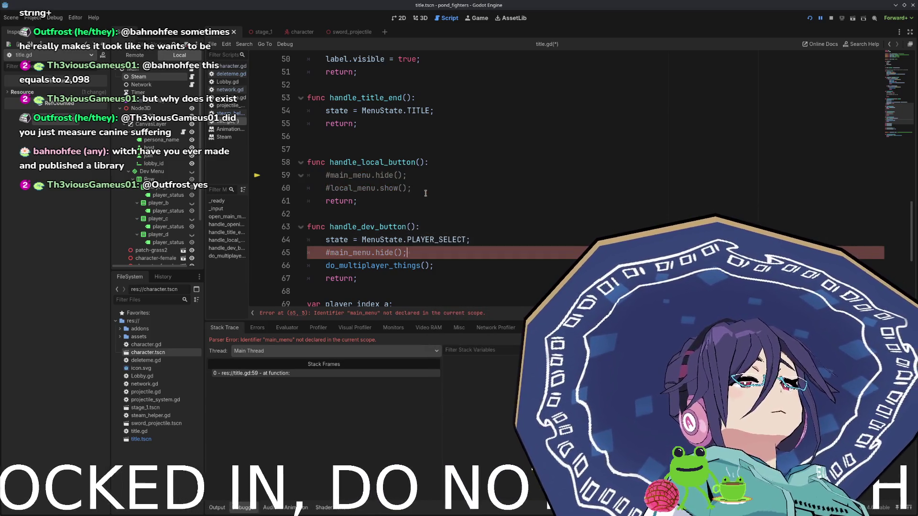
click(363, 175)
scroll(369, 191, down, 4)
scroll(371, 216, up, 10)
scroll(372, 215, up, 7)
scroll(373, 216, down, 12)
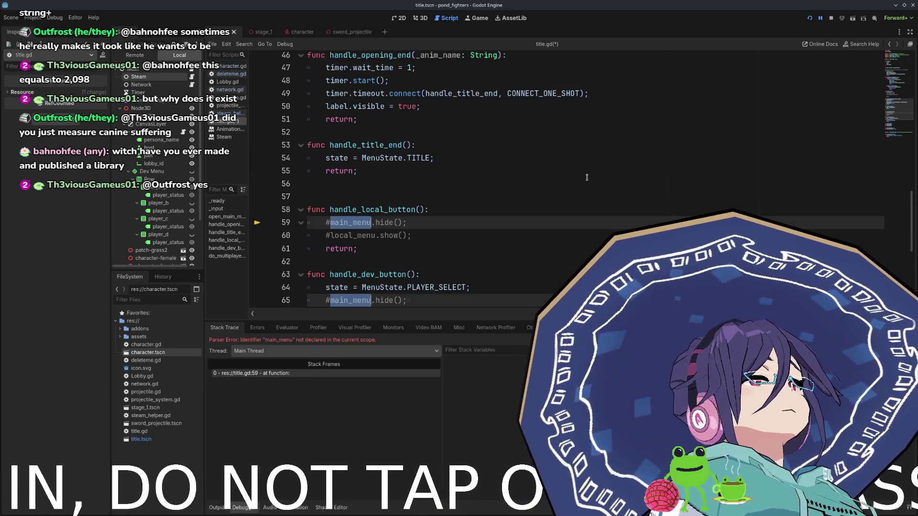
click(587, 178)
key(ctrl+s)
- Stop the game and delete handle_local_button plus the commented main_menu.hide line
click(831, 18)
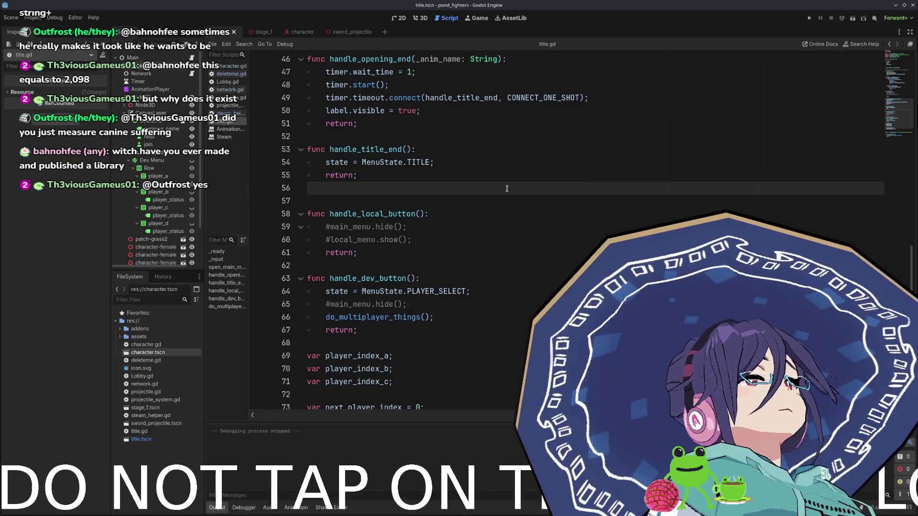
scroll(429, 247, down, 1)
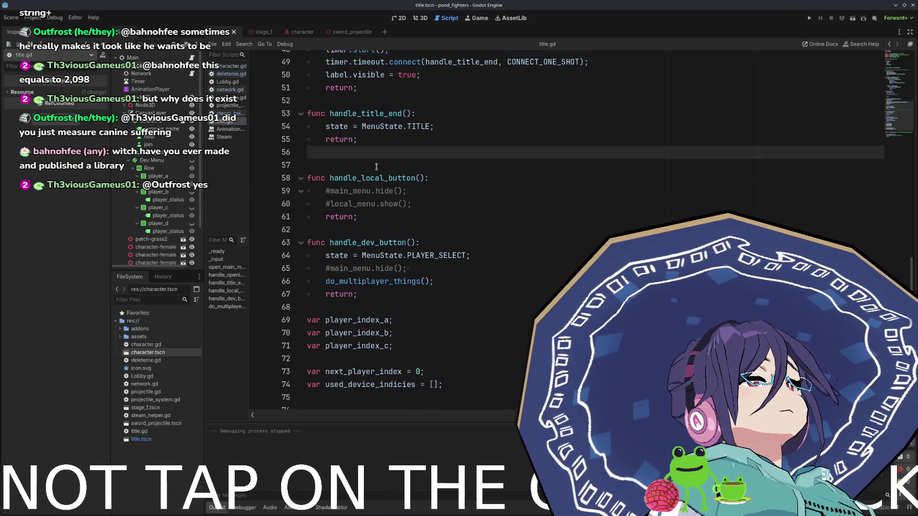
drag(377, 166, 395, 216)
key(BackSpace)
key(Down)
key(Down)
key(Down)
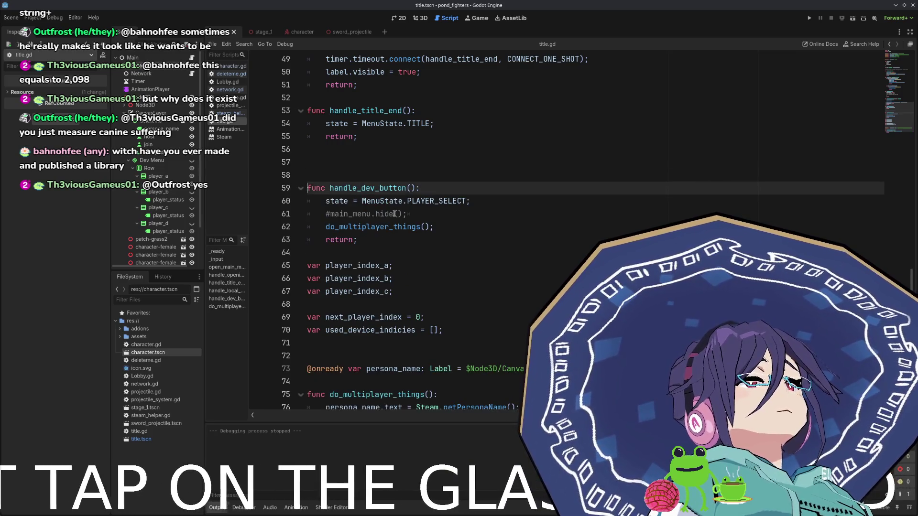
key(shift+Up)
key(BackSpace)
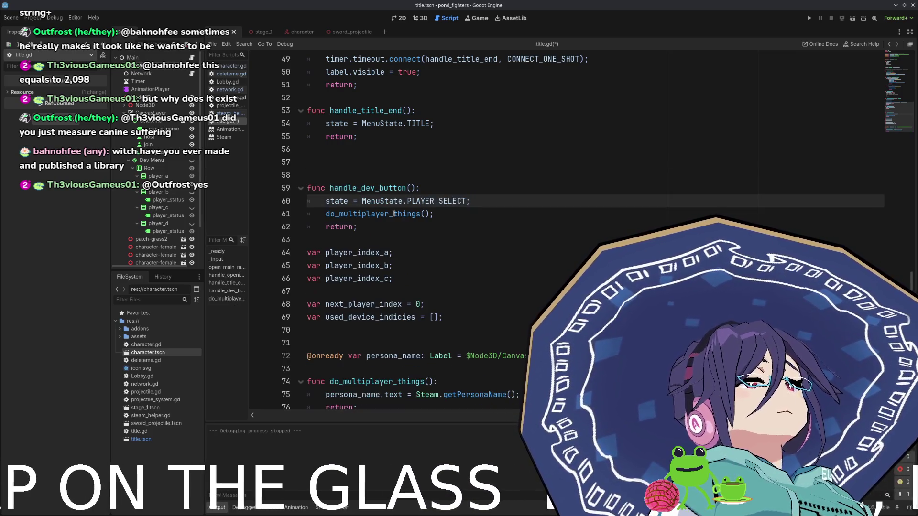
- Move the persona_name assignment from do_multiplayer_things into handle_dev_button
click(394, 214)
scroll(480, 363, down, 1)
click(480, 363)
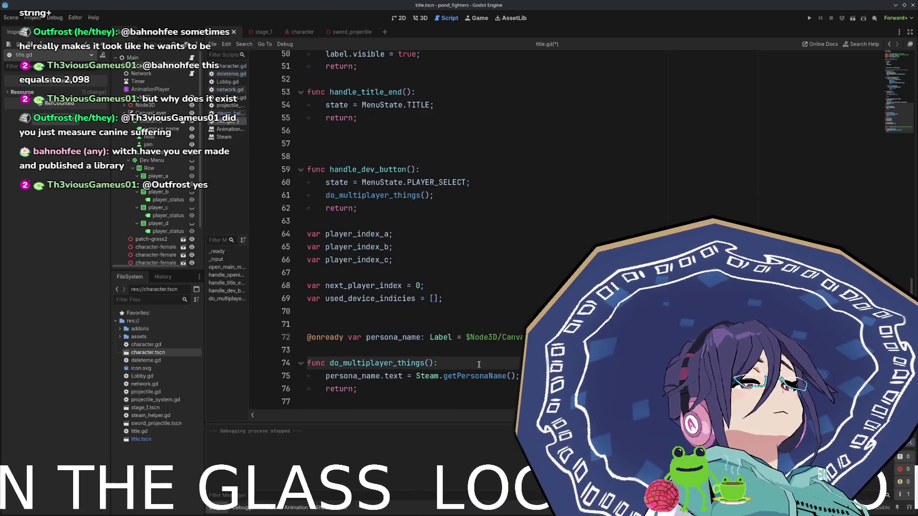
click(372, 390)
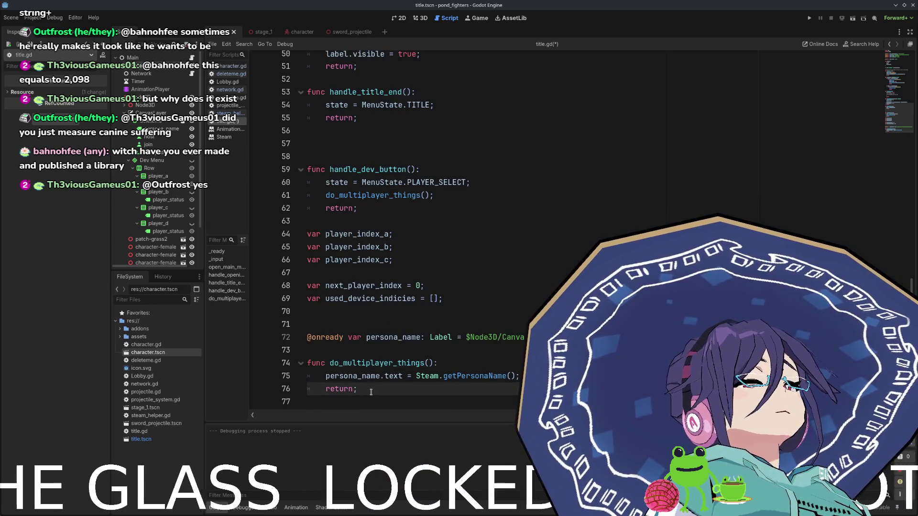
drag(370, 392, 267, 361)
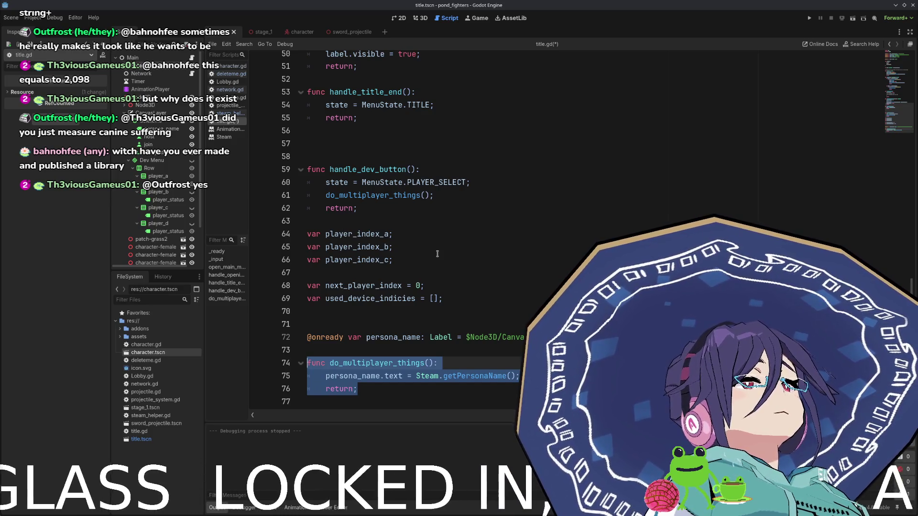
click(520, 376)
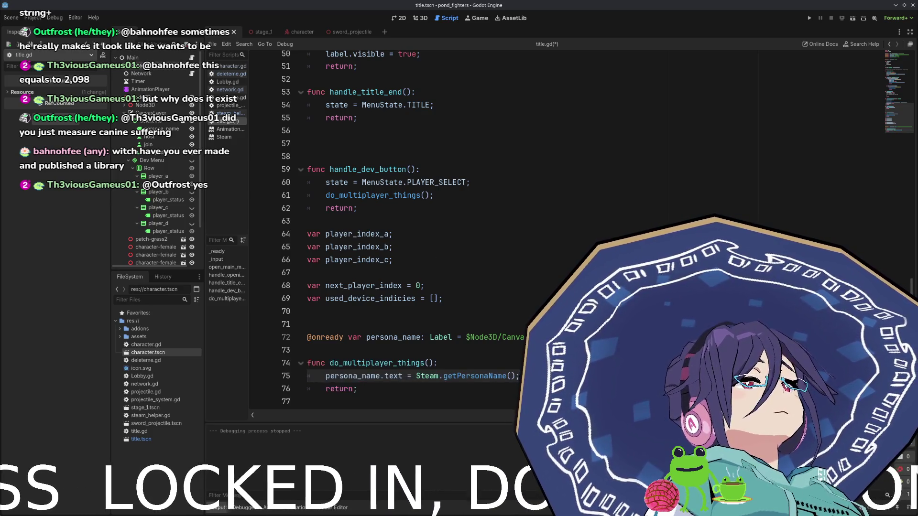
key(shift+Up)
key(ctrl+x)
click(463, 197)
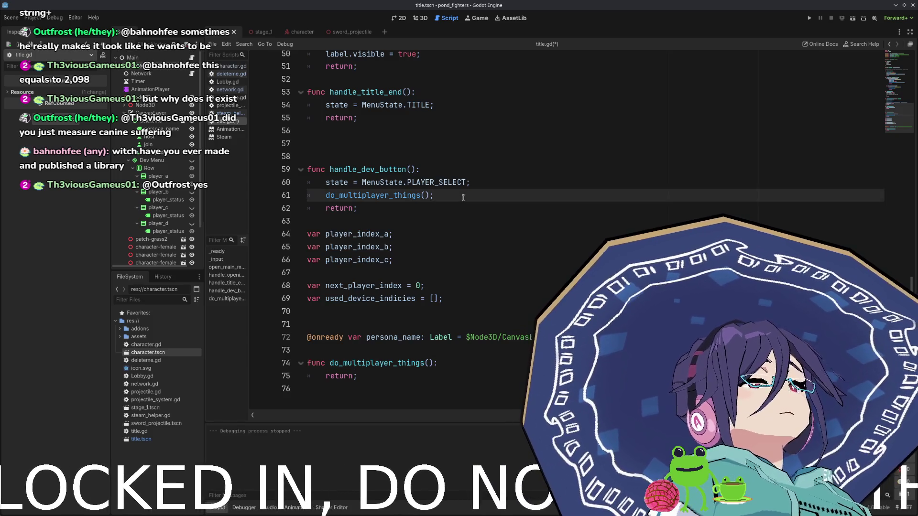
key(Return)
key(ctrl+v)
key(Up)
key(ctrl+shift+k)
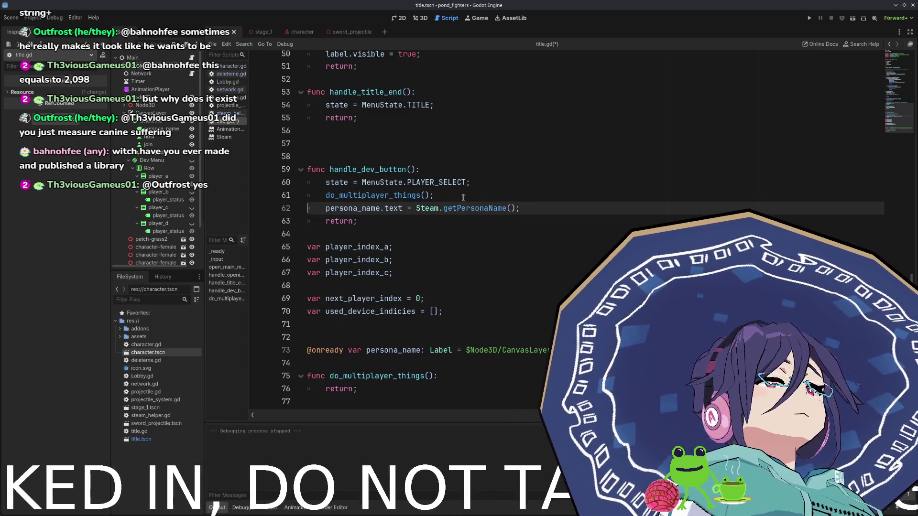
- Delete the handle_dev_button and do_multiplayer_things functions from title.gd
key(Up)
key(Up)
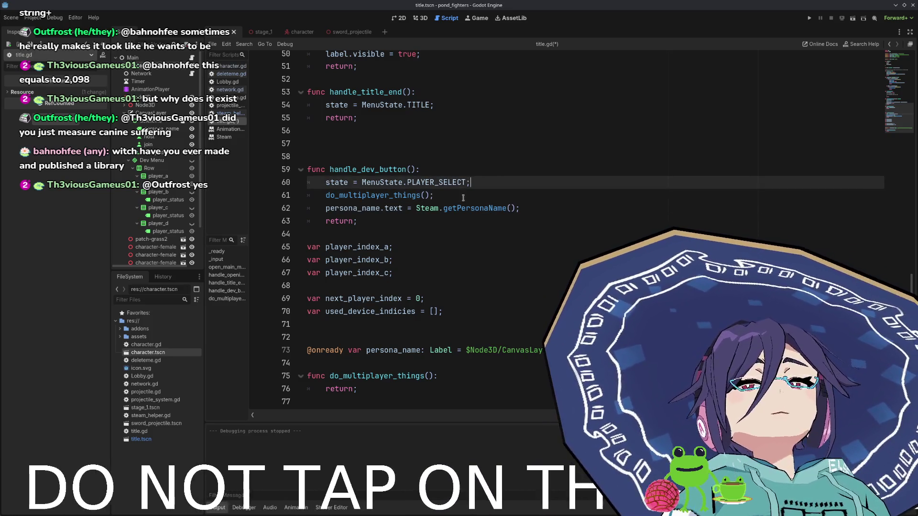
key(Up)
key(shift+Down)
key(shift+Down)
key(shift+Down)
key(Delete)
key(BackSpace)
key(ctrl+shift+k)
key(Down)
key(Down)
key(Down)
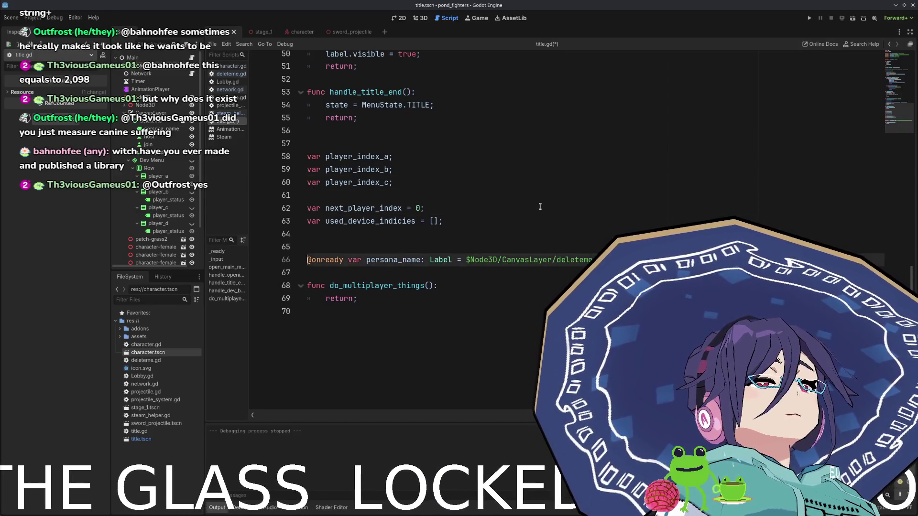
key(shift+Down)
key(shift+Down)
key(Delete)
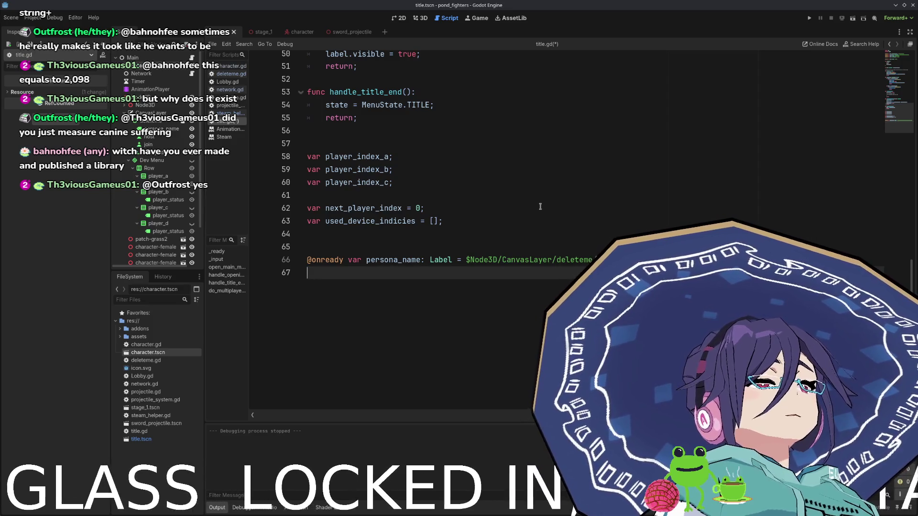
scroll(540, 206, up, 3)
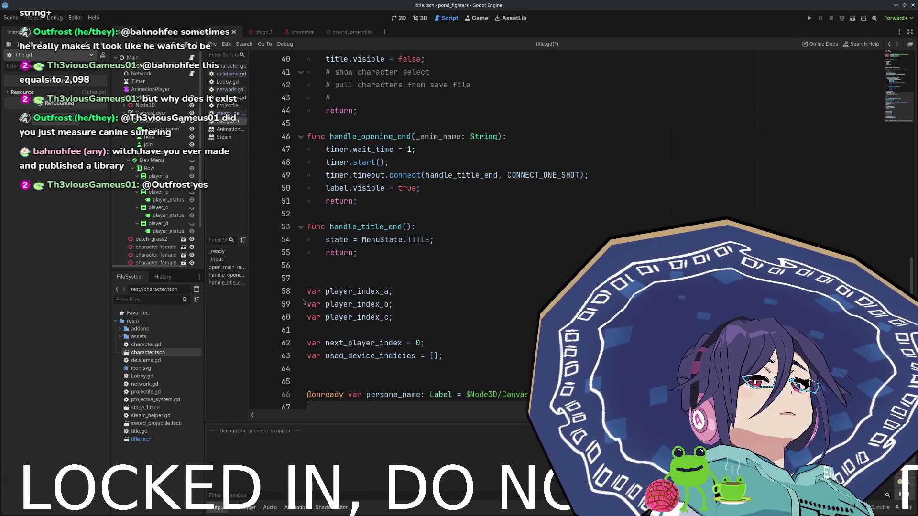
key(shift+Up)
key(shift+Up)
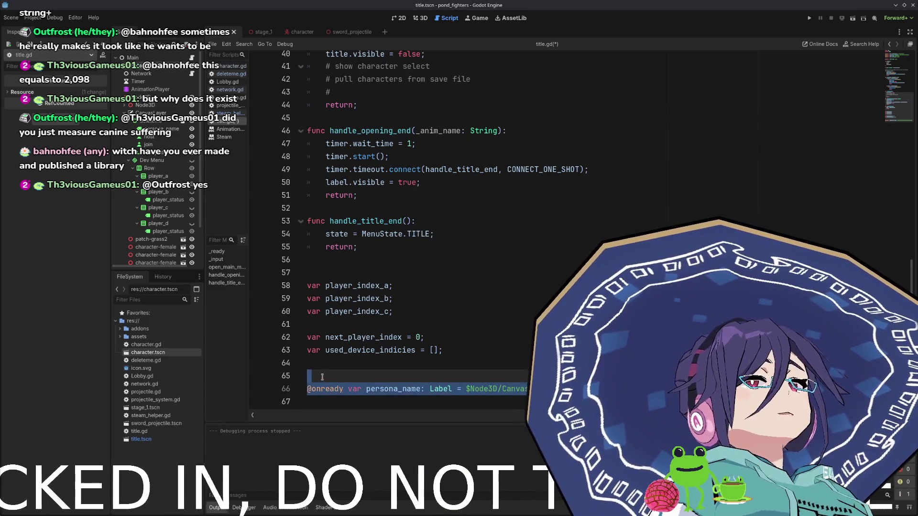
key(ctrl+x)
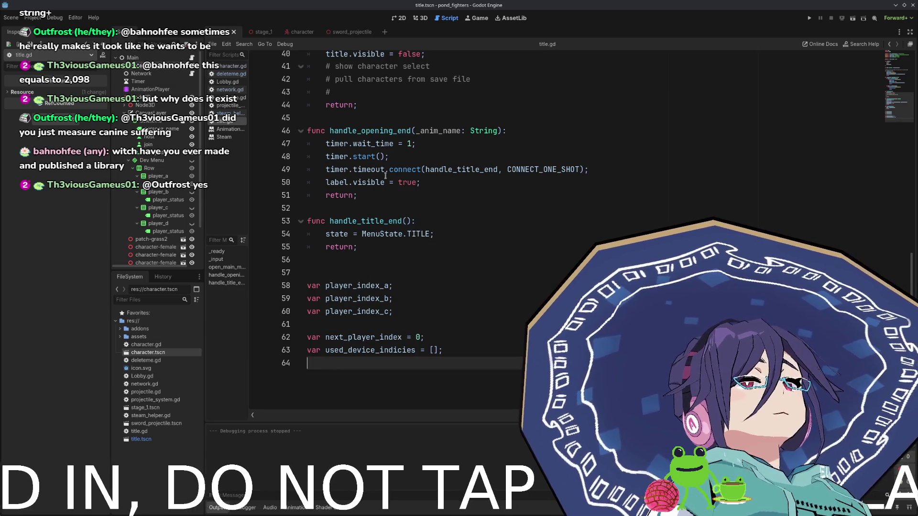
scroll(481, 235, up, 10)
scroll(481, 235, up, 2)
- Run the game, host a lobby, and view the Debugger's Errors list
click(809, 18)
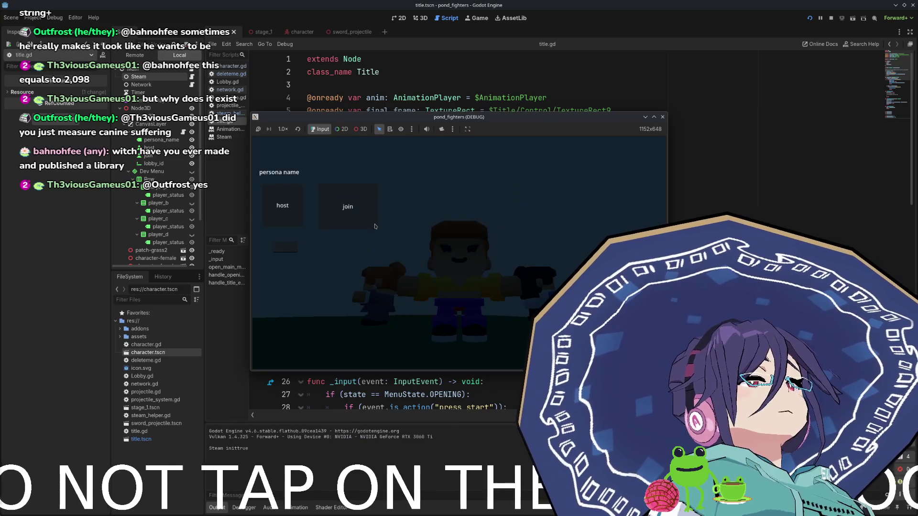
click(283, 205)
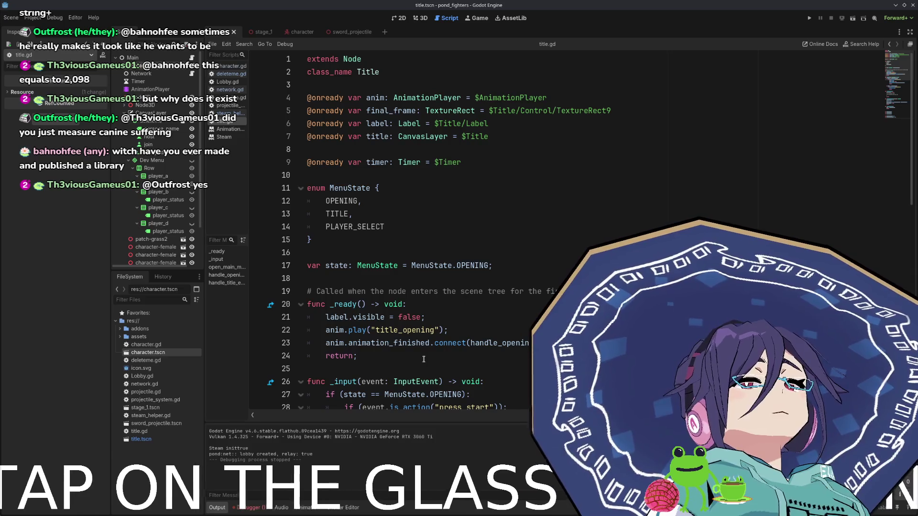
click(266, 510)
click(275, 329)
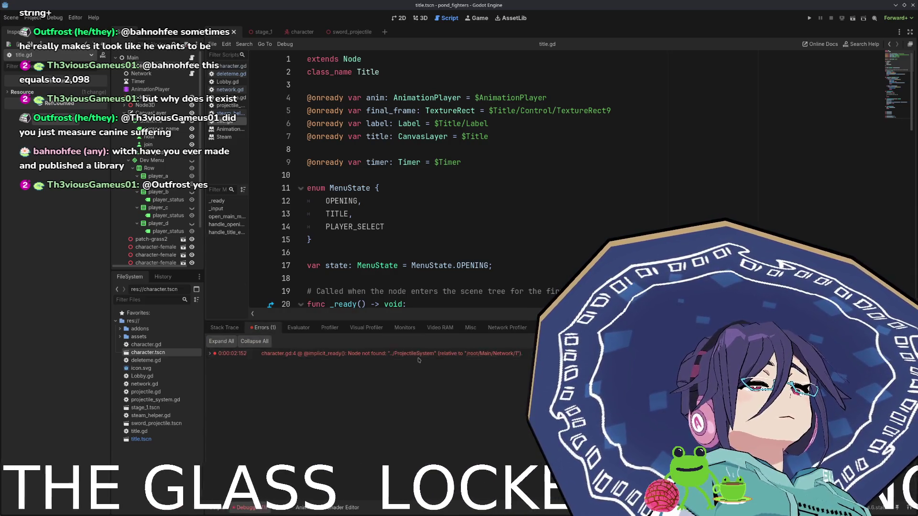
- Inspect the ProjectileSystem node in the stage_1 scene and open its script
mouse_move(421, 358)
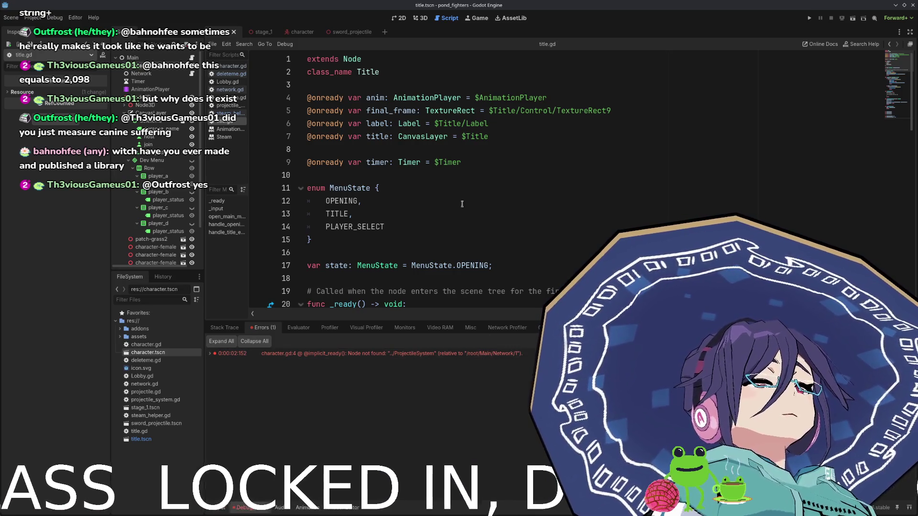
click(256, 31)
click(120, 106)
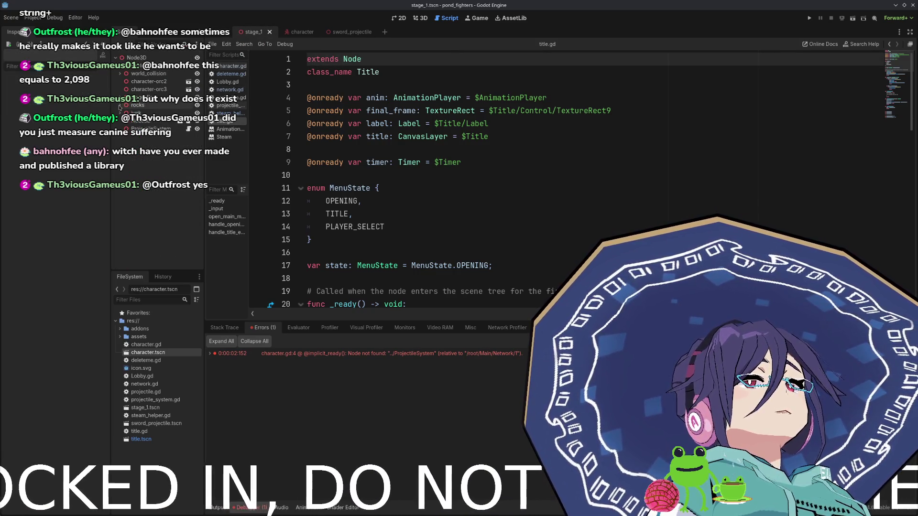
click(172, 129)
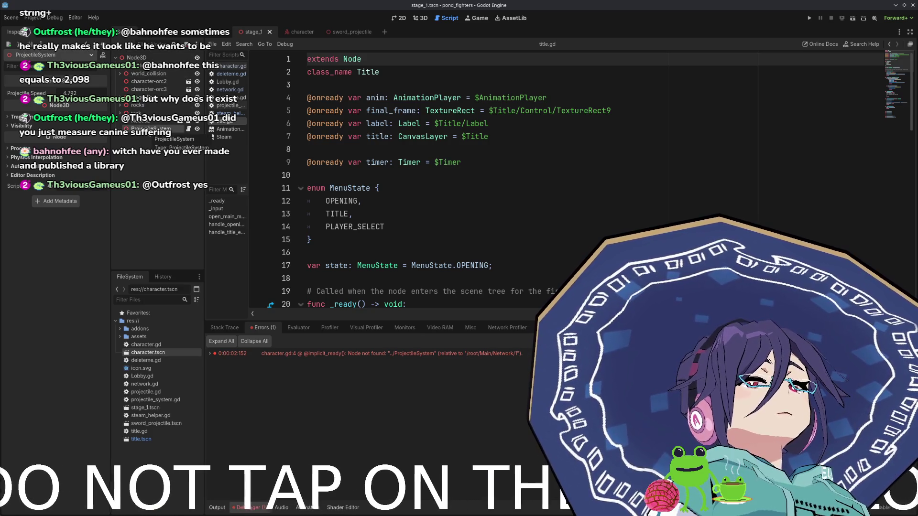
click(188, 129)
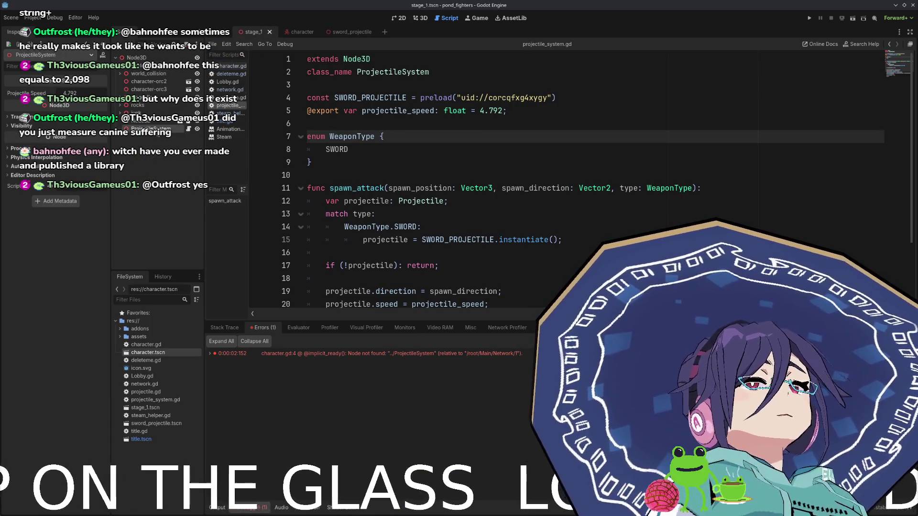
- Add a ProjectileSystem node under Players in the title scene
click(222, 32)
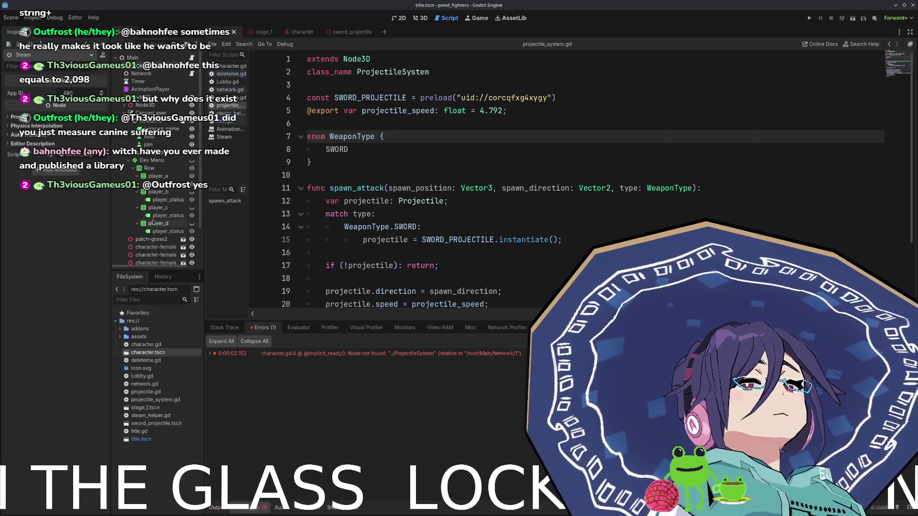
scroll(153, 223, down, 3)
click(144, 239)
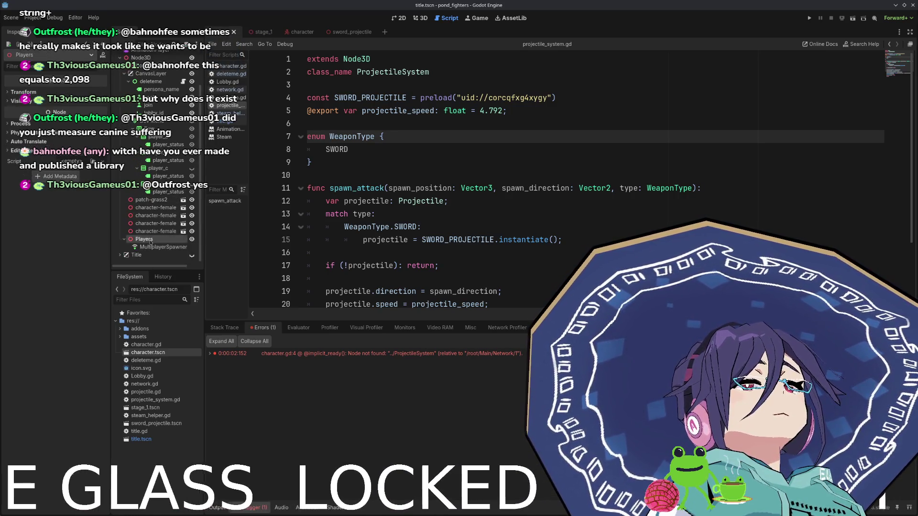
drag(151, 242, 148, 240)
- Rerun and host a lobby, then open the character.gd line 4 node-not-found error
click(808, 15)
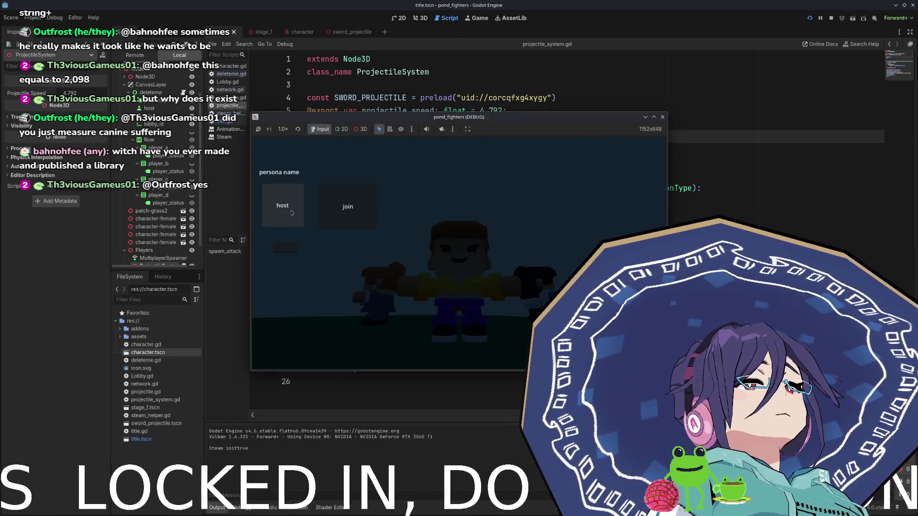
click(293, 215)
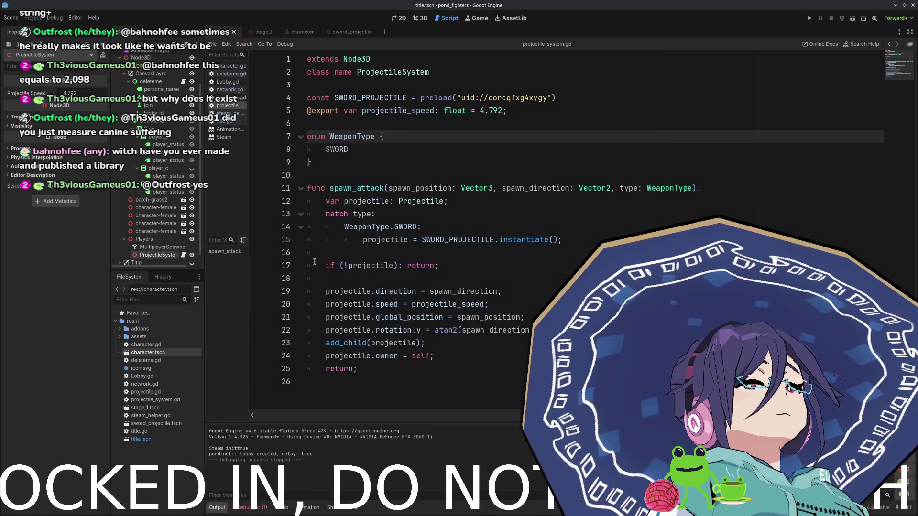
click(253, 511)
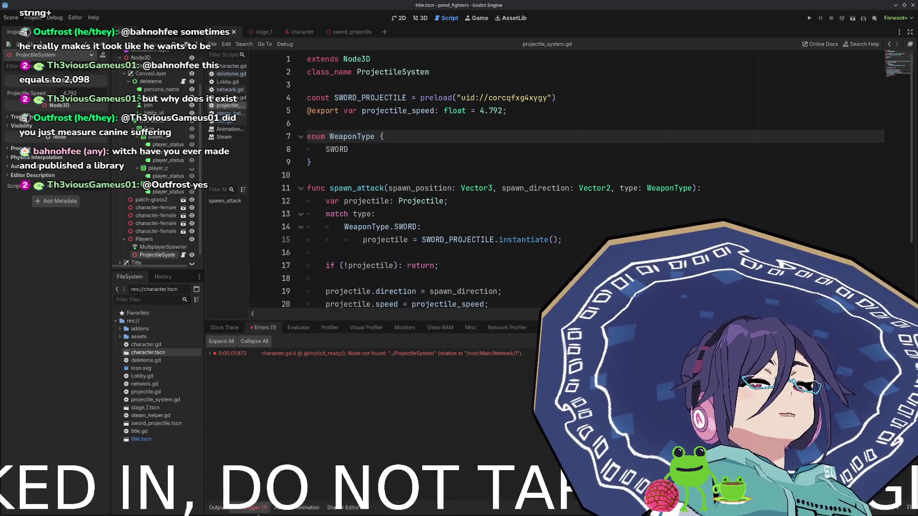
double_click(449, 353)
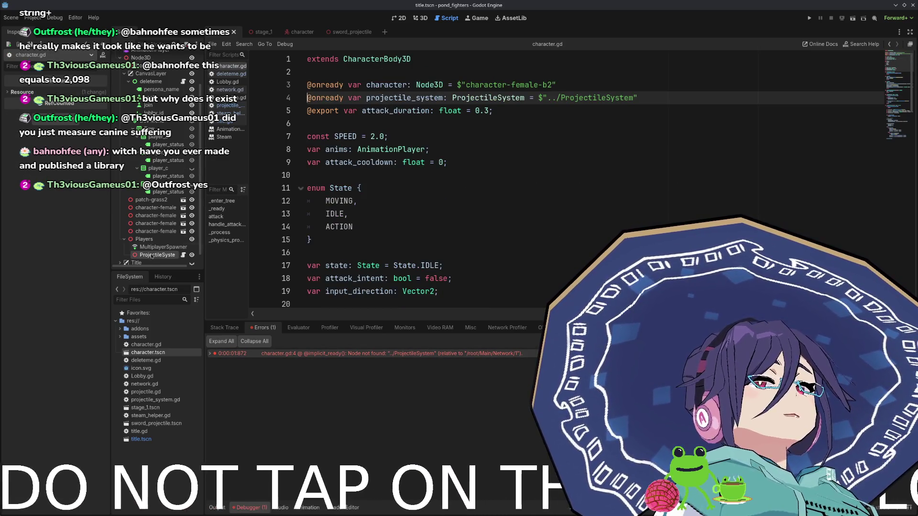
- Drag ProjectileSystem above Players in the Scene dock and open deleteme.gd
drag(153, 255, 148, 237)
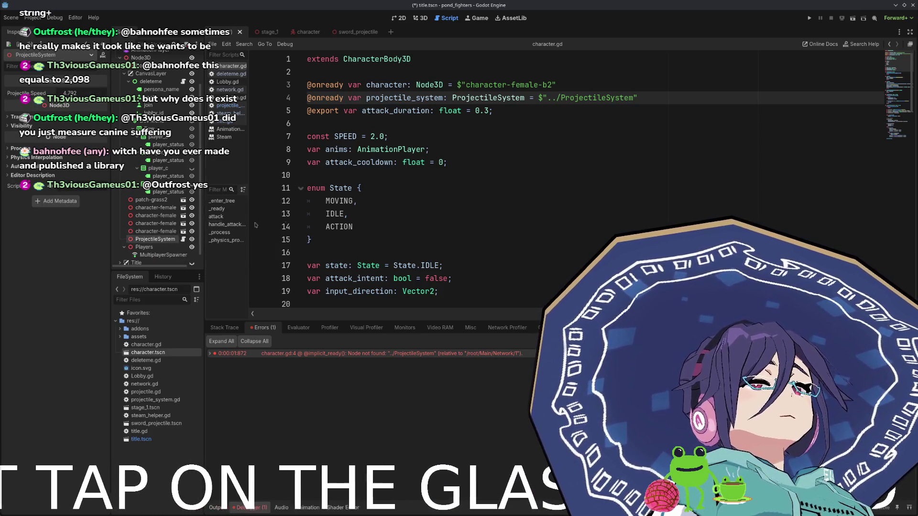
scroll(161, 236, down, 1)
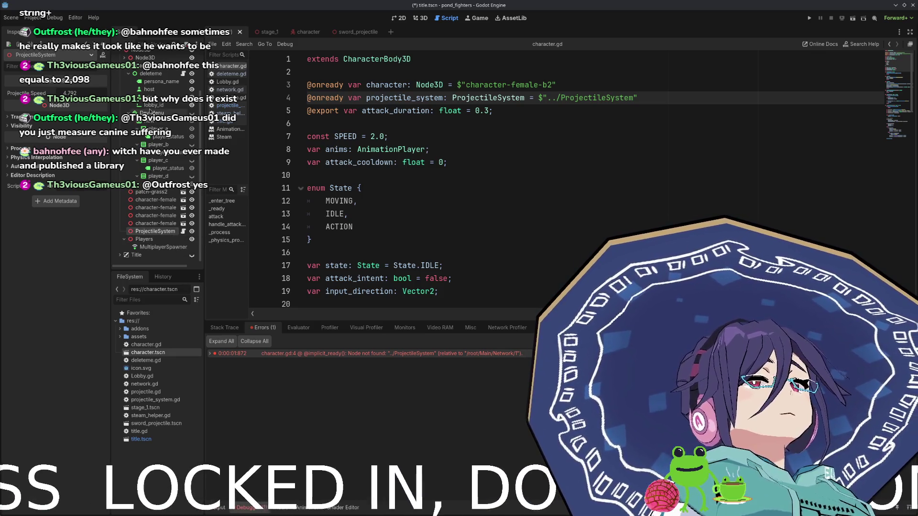
scroll(150, 111, up, 3)
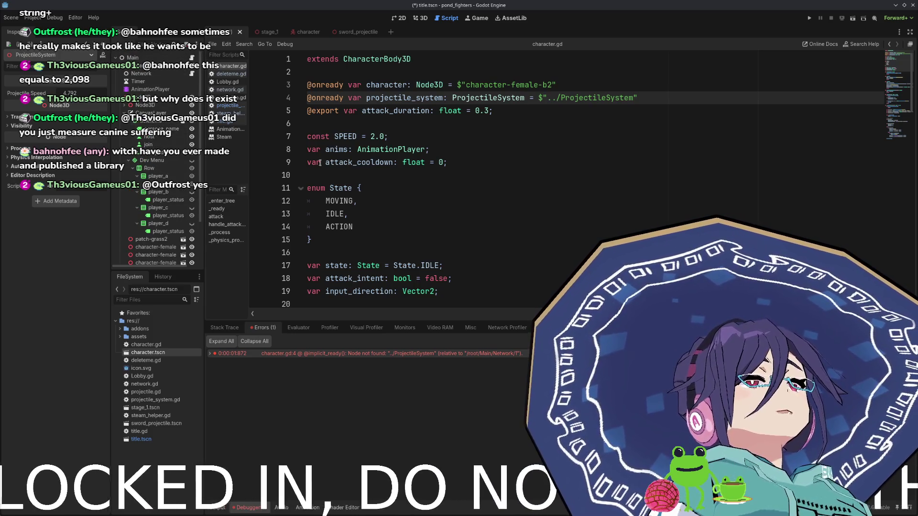
click(178, 127)
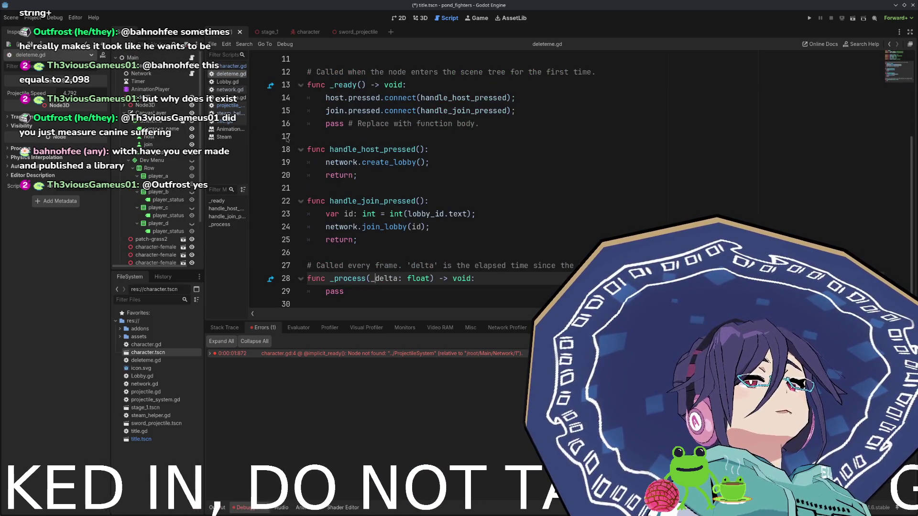
- Undo a stray node reference, then add hide() calls after create_lobby() and join_lobby(id)
mouse_move(146, 123)
mouse_down()
mouse_move(475, 226)
mouse_move(469, 166)
mouse_up()
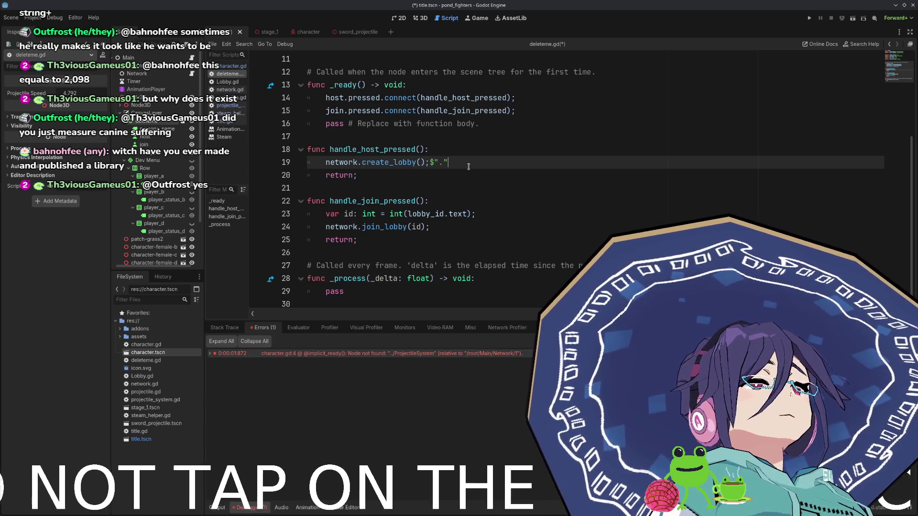
key(ctrl+z)
key(ctrl+s)
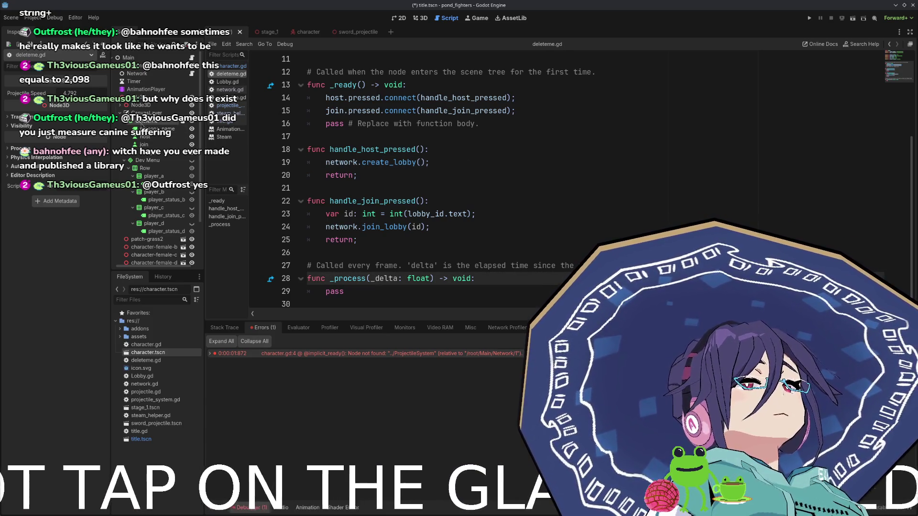
click(434, 162)
key(Return)
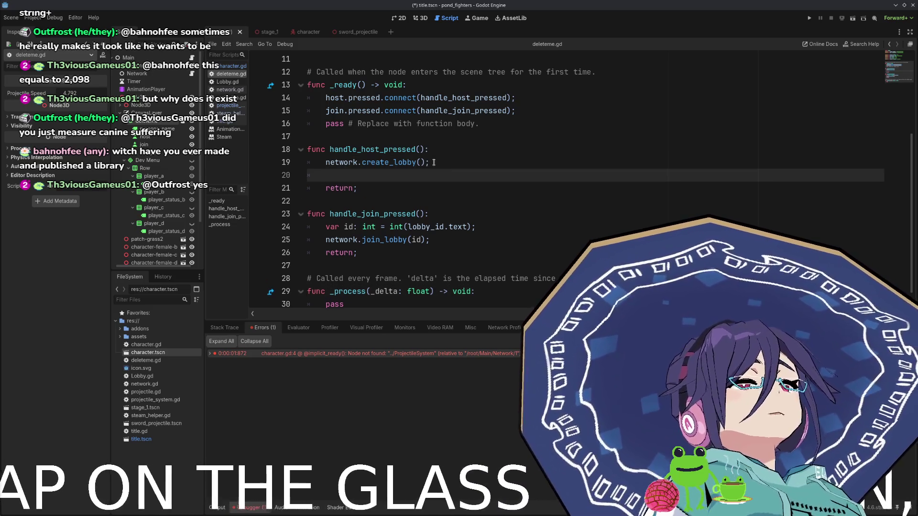
text(hide();)
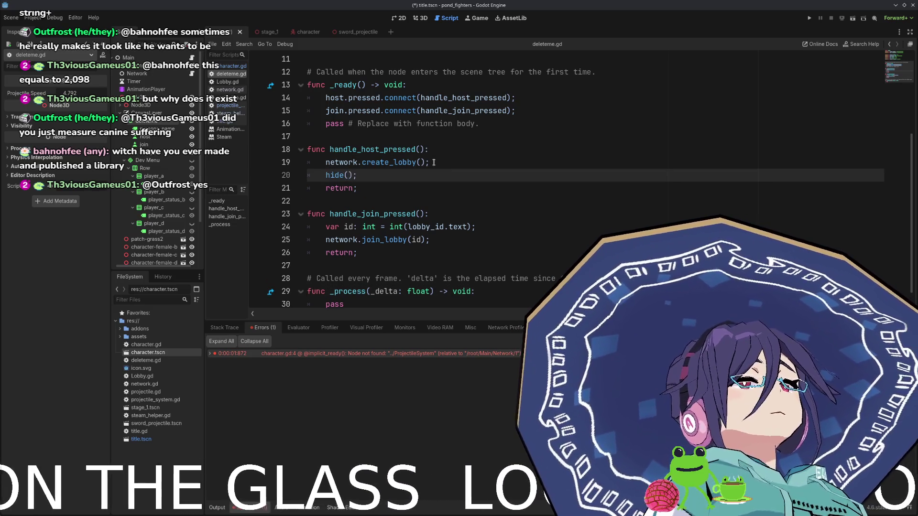
key(Down)
key(Down)
key(Down)
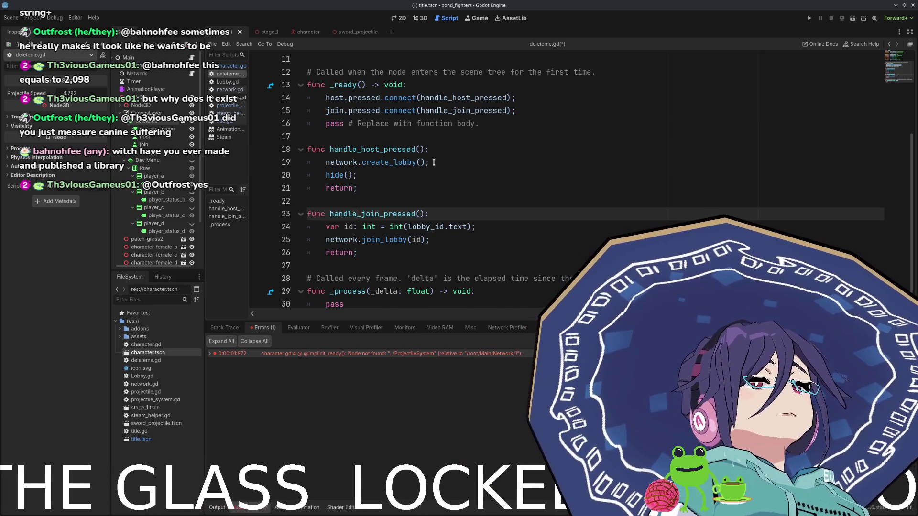
key(Down)
key(Down)
key(End)
key(Return)
text(hide())
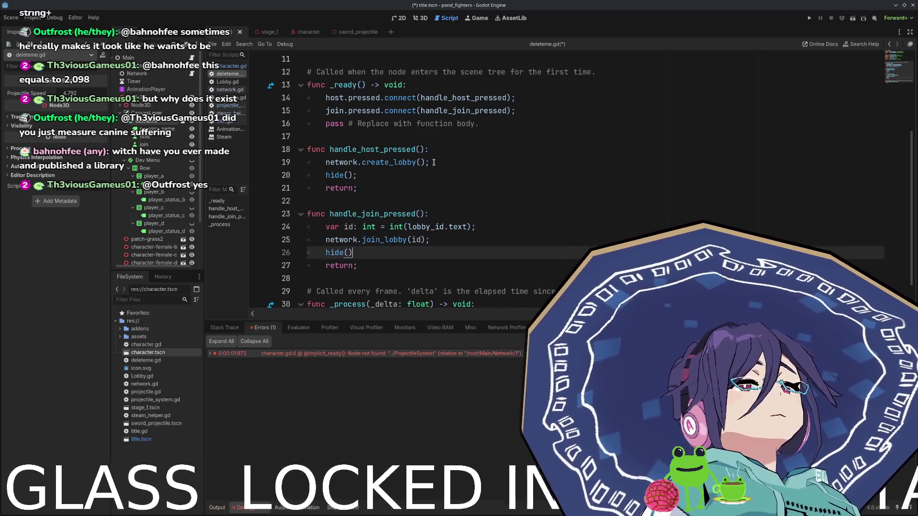
- Replace the hide calls with 'visible = false;' and 'visible = true;', then save
key(Up)
key(Up)
key(Up)
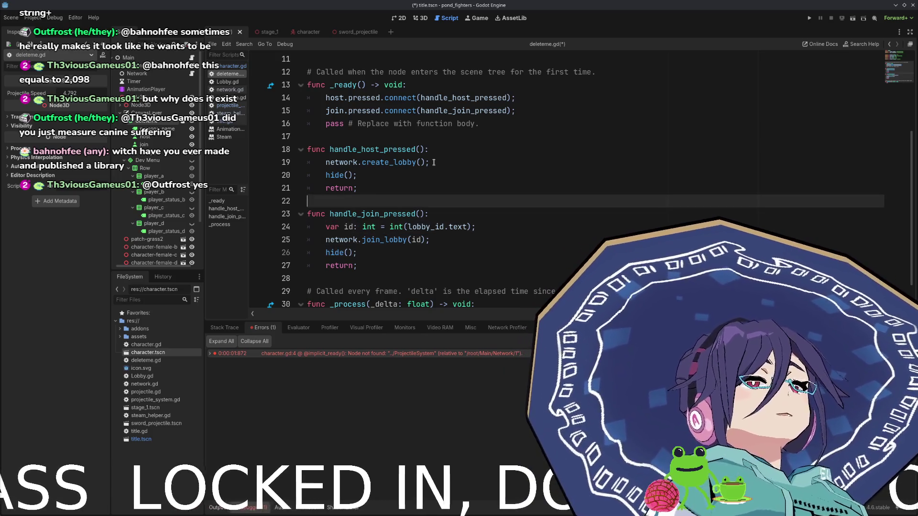
key(shift+Home)
text(visi)
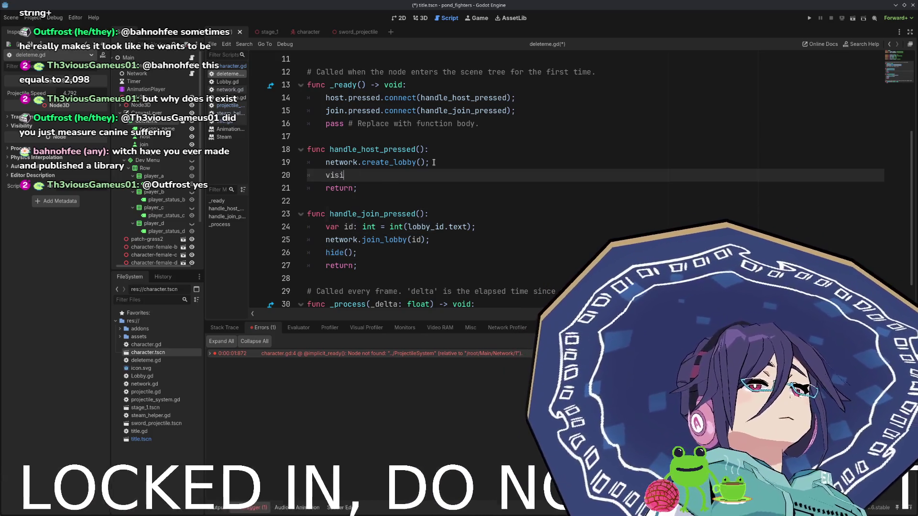
text(ble =f)
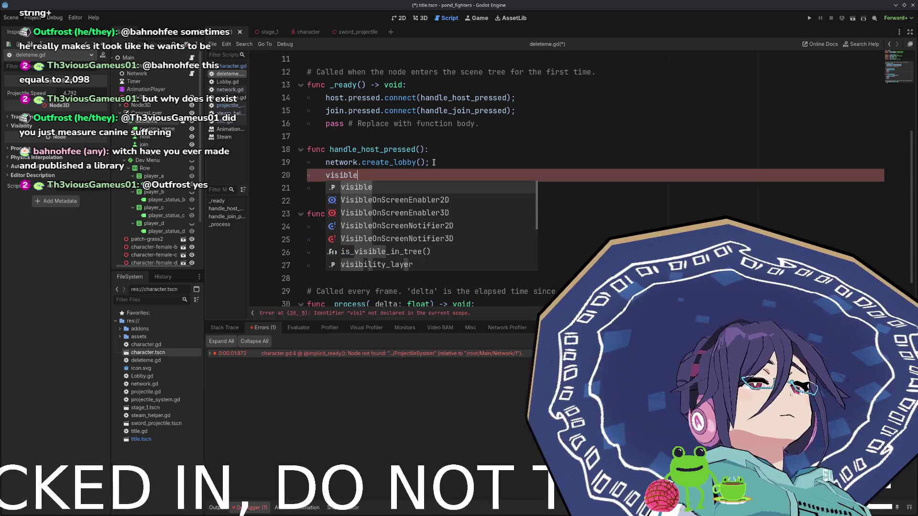
key(BackSpace)
text(false;)
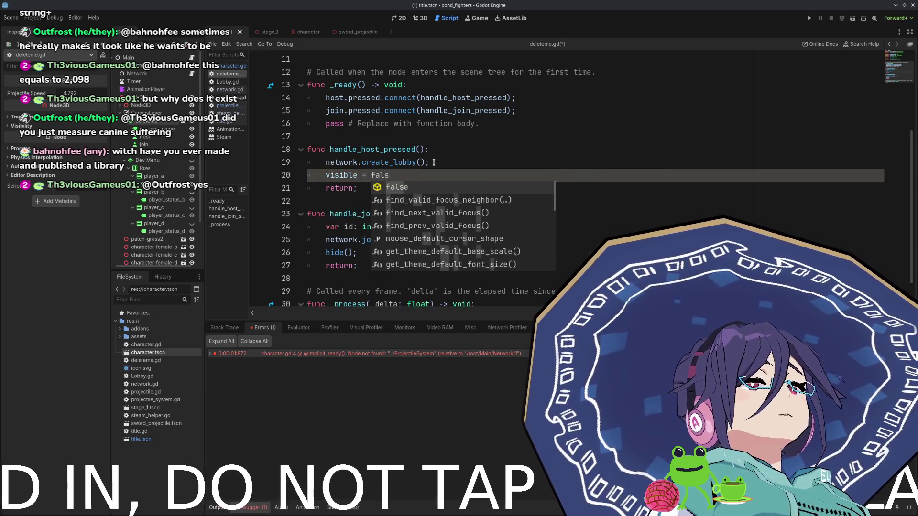
key(Down)
key(Down)
key(Down)
key(Down)
key(Down)
key(Down)
key(shift+End)
text(visible = true;)
key(ctrl+s)
key(Up)
key(Up)
key(Up)
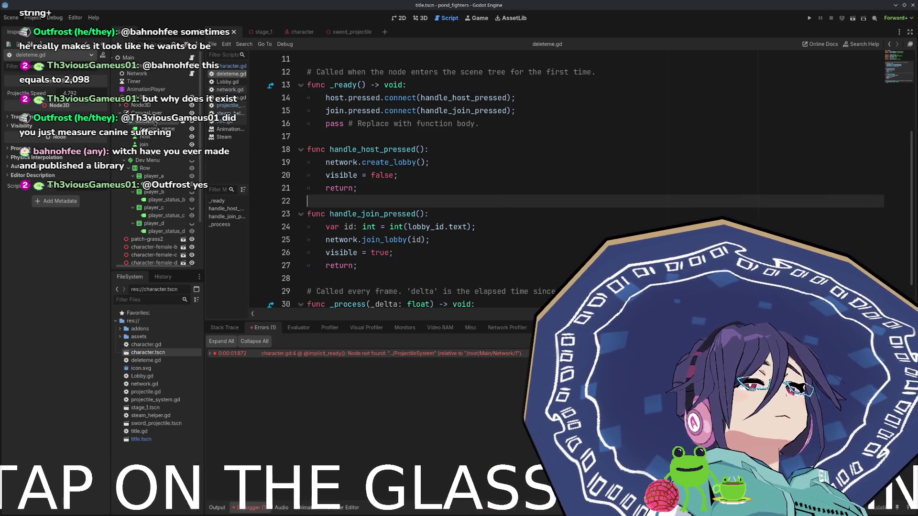
scroll(153, 143, down, 3)
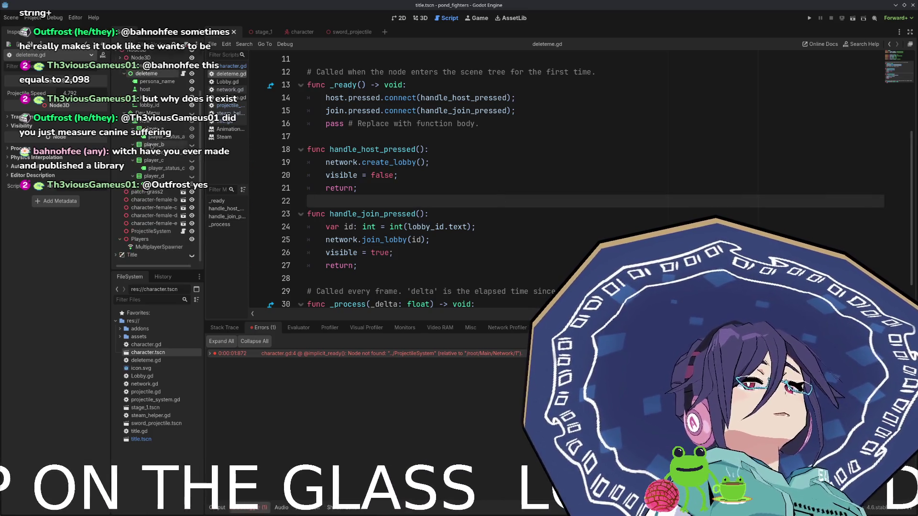
- Copy the world_collision node from stage_1 into title.tscn, placed just above Players
right_click(142, 240)
click(165, 248)
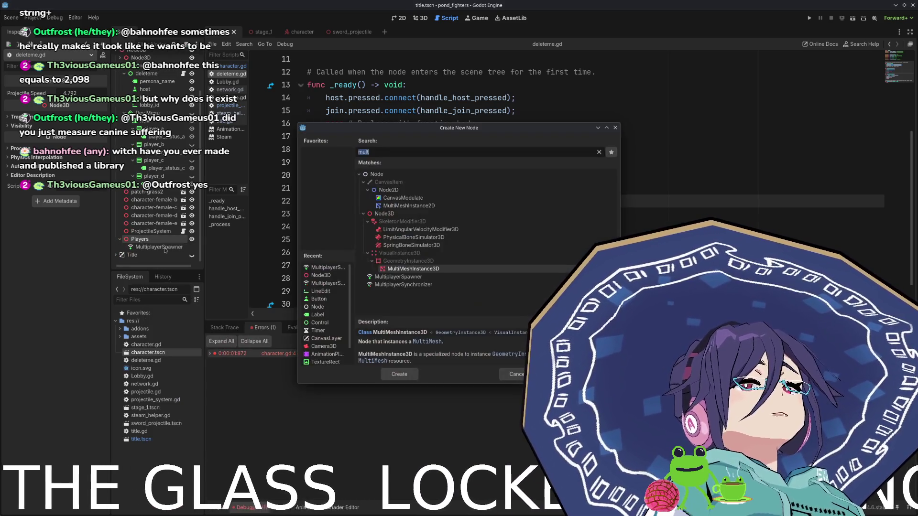
key(Escape)
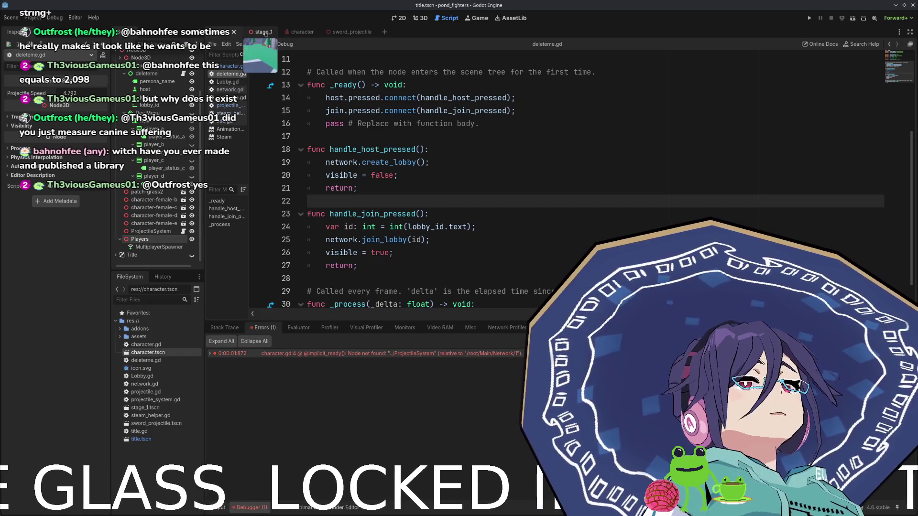
click(258, 32)
click(120, 74)
click(146, 74)
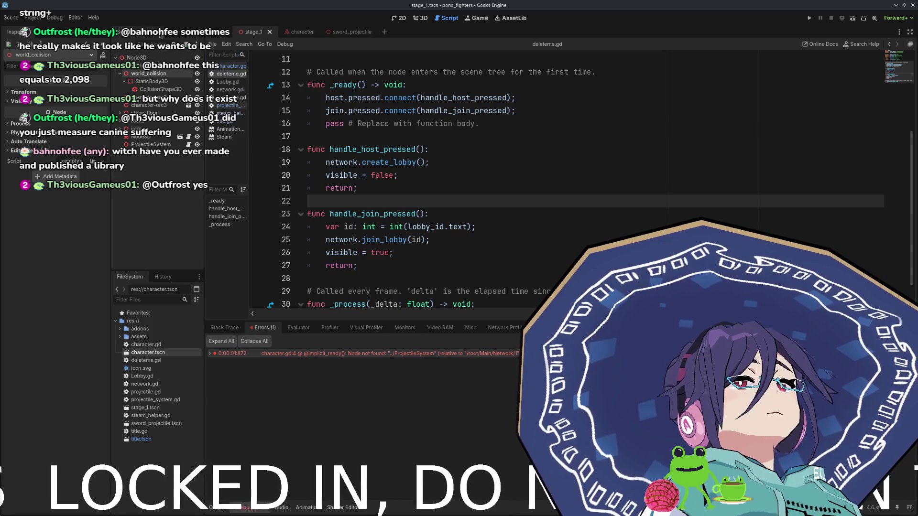
click(214, 32)
click(143, 239)
key(ctrl+v)
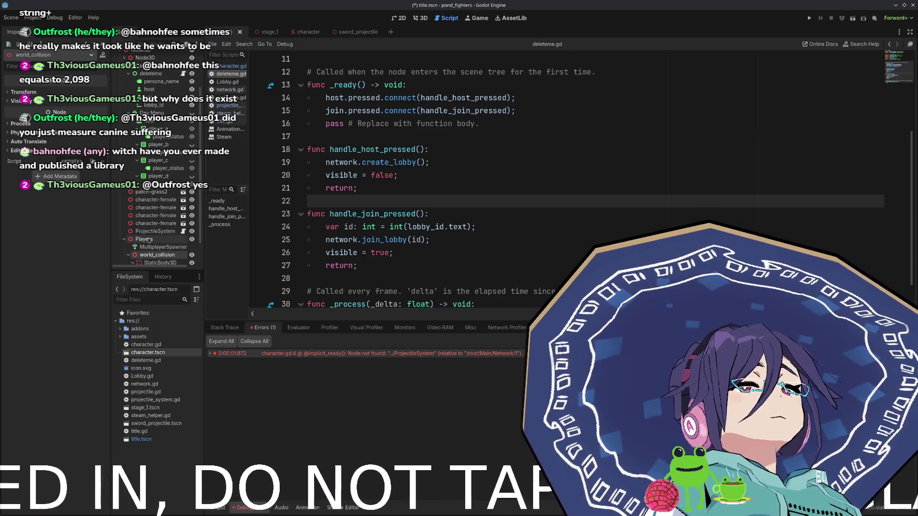
drag(129, 234, 144, 212)
- Save title.tscn, test-run hosting a lobby, and recheck the Debugger error list
key(ctrl+s)
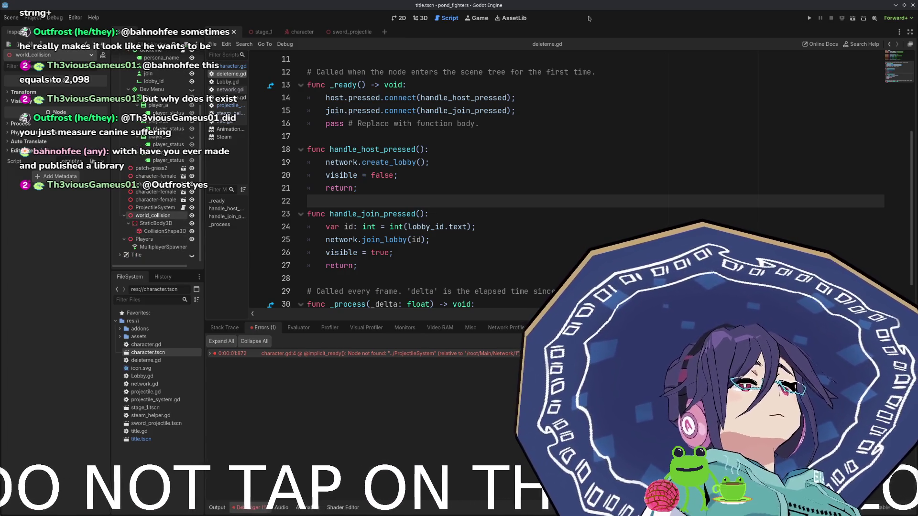
click(809, 18)
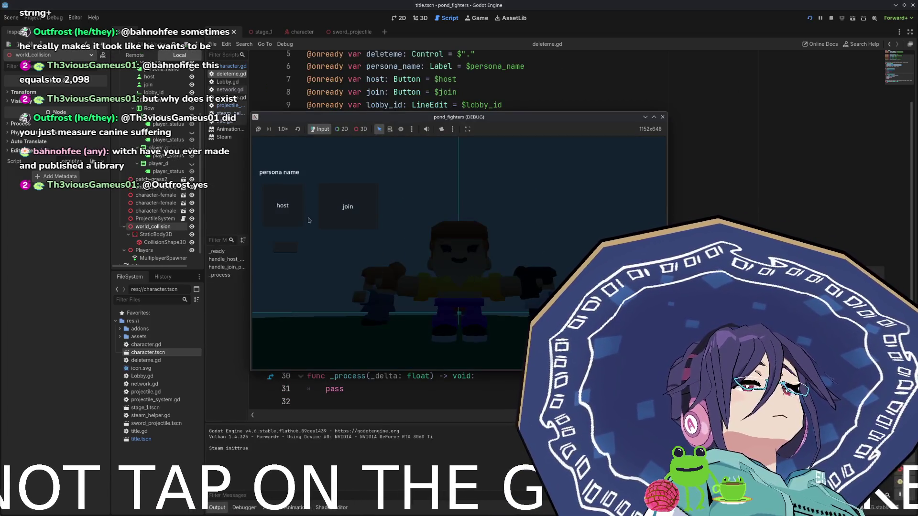
click(295, 217)
key(F8)
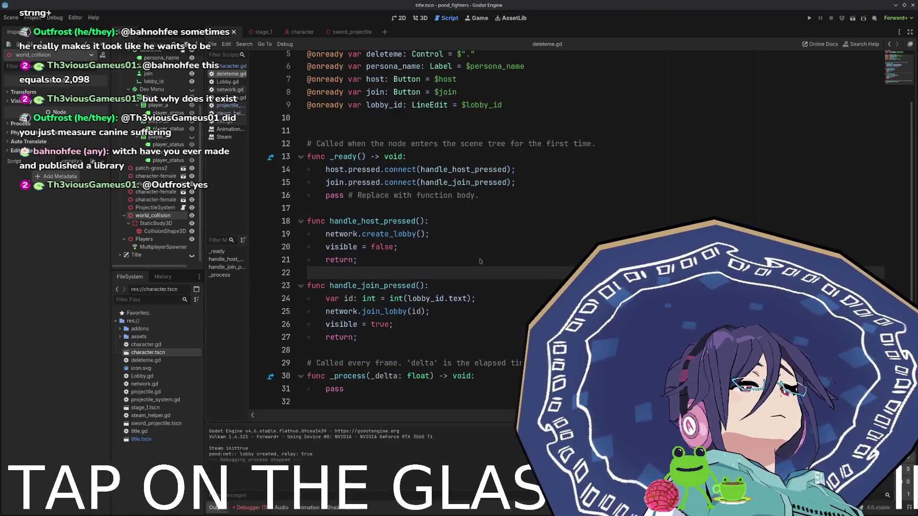
click(249, 507)
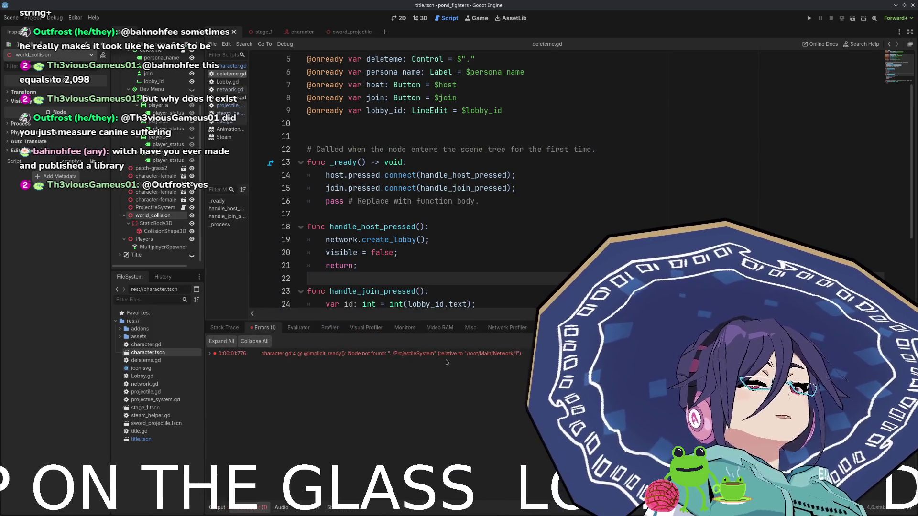
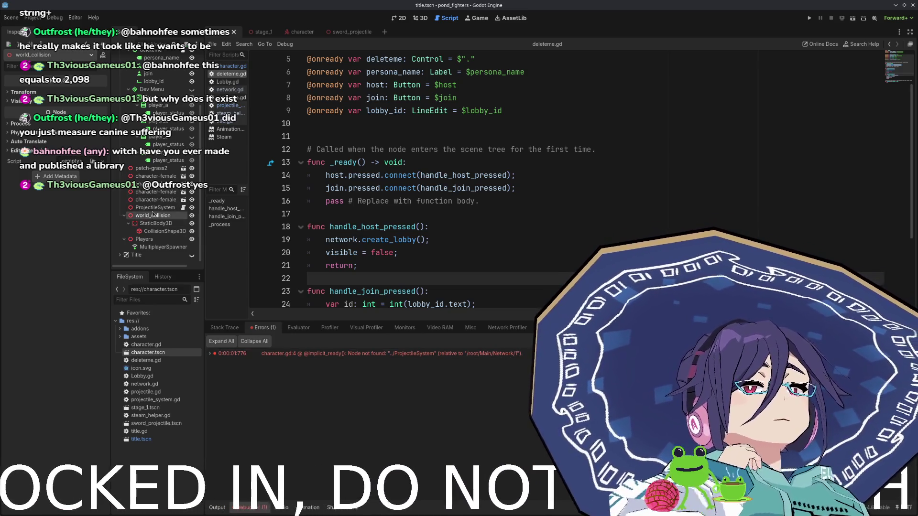
- Select the Main root and its Network child, then open Network's script network.gd
scroll(154, 201, up, 3)
scroll(154, 201, up, 2)
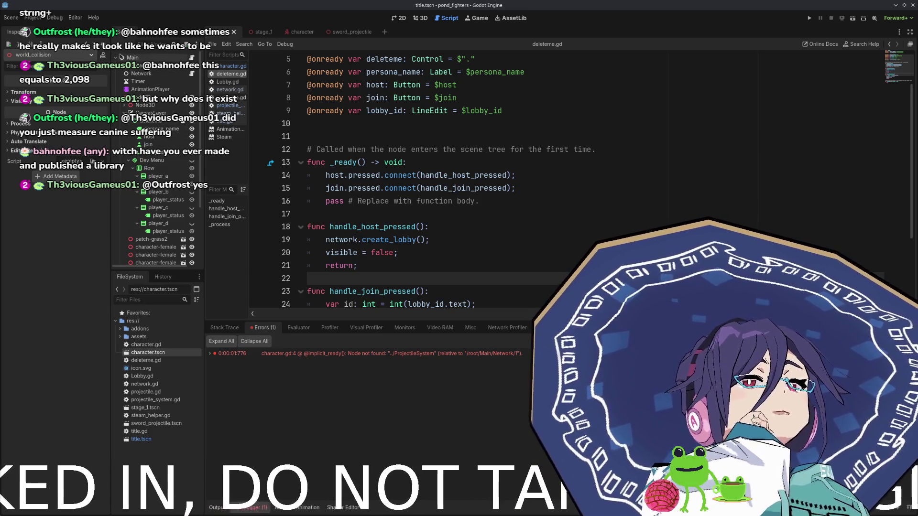
click(133, 57)
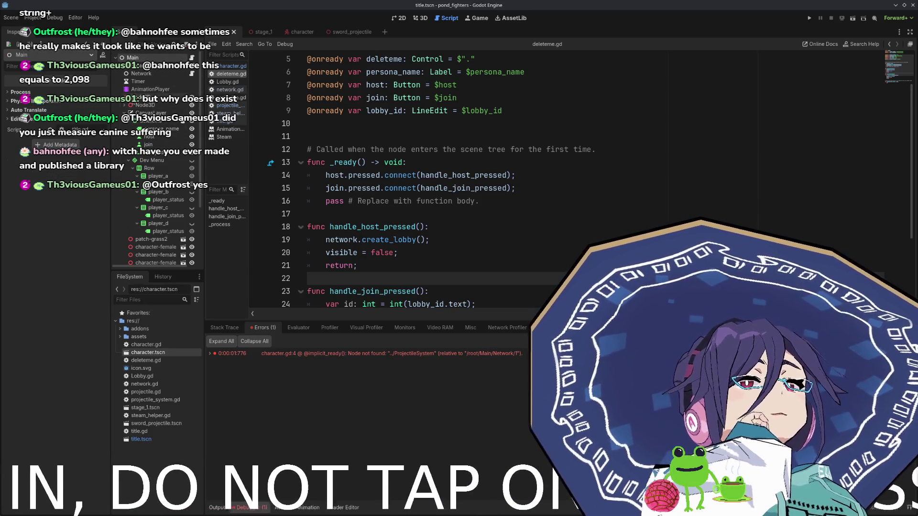
click(149, 75)
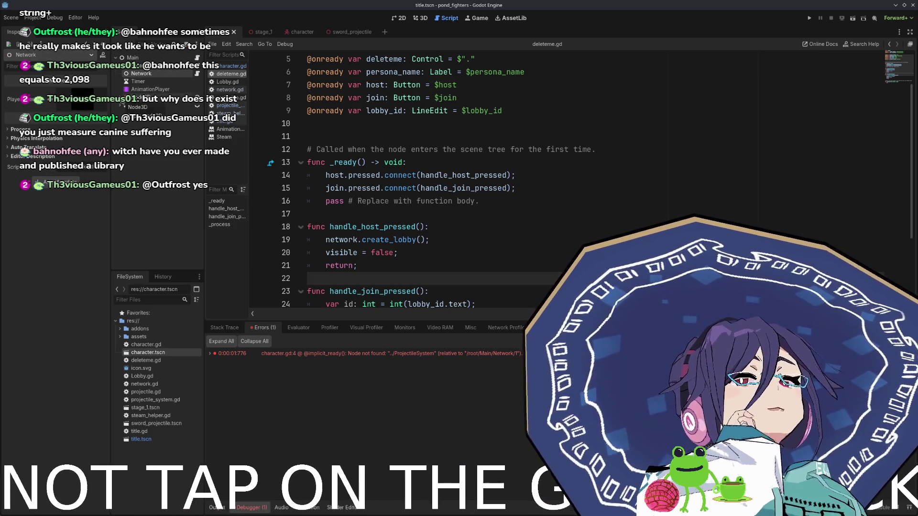
scroll(149, 240, down, 5)
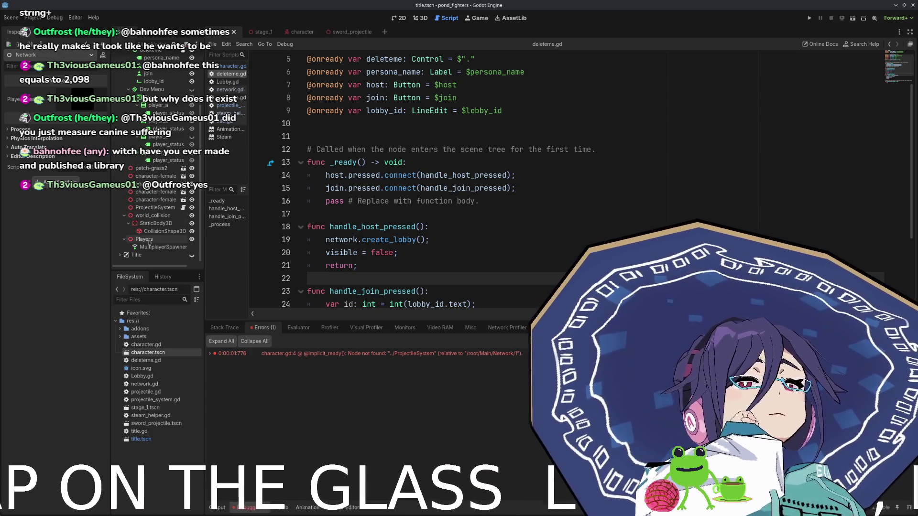
scroll(187, 144, up, 5)
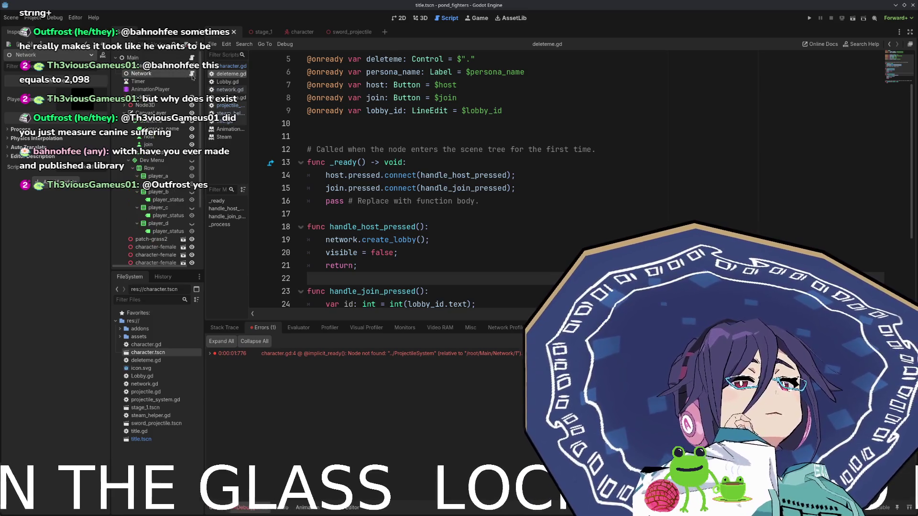
click(192, 74)
scroll(399, 214, down, 2)
scroll(399, 214, up, 4)
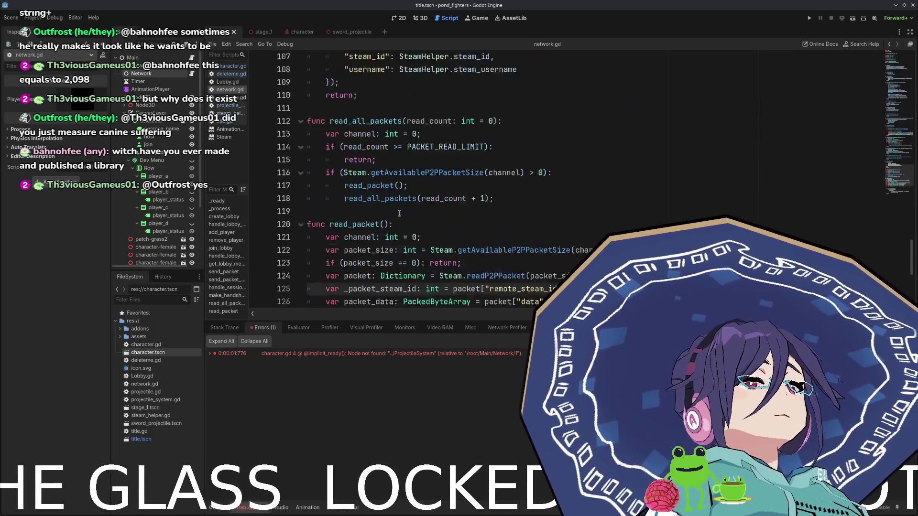
scroll(399, 214, up, 5)
scroll(395, 221, up, 3)
scroll(395, 221, up, 8)
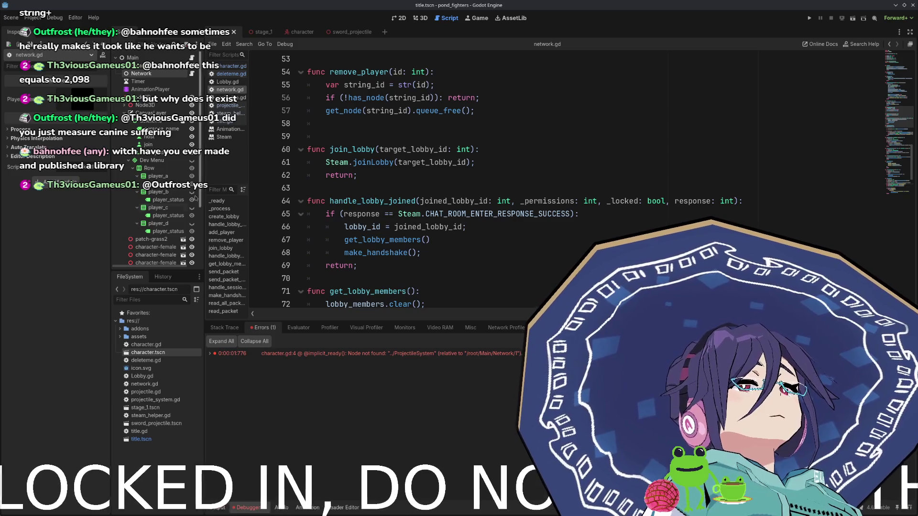
scroll(162, 244, down, 3)
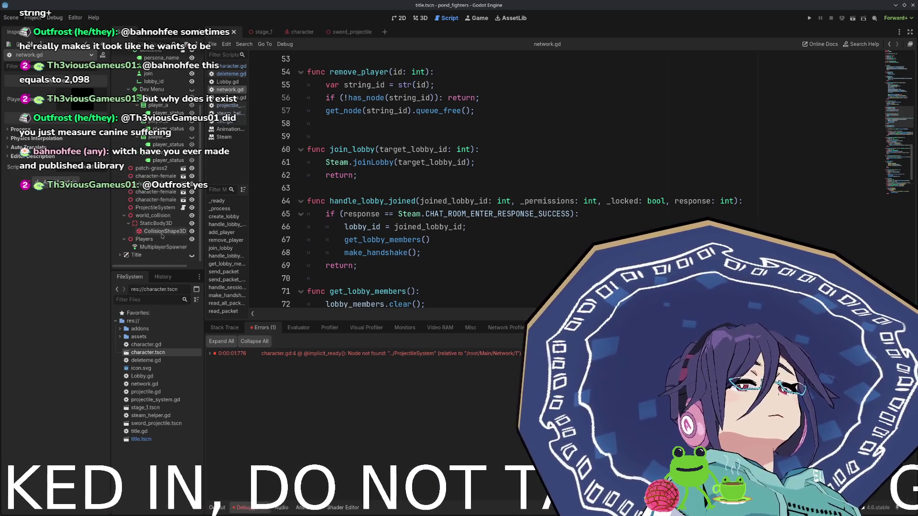
mouse_move(141, 239)
mouse_down()
mouse_move(316, 136)
mouse_move(334, 138)
mouse_up()
scroll(333, 138, up, 4)
key(Home)
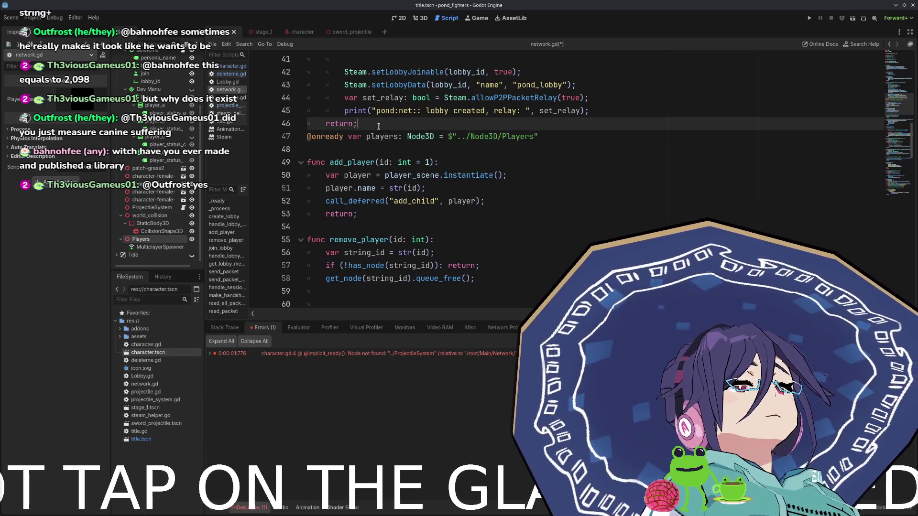
key(Return)
key(ctrl+shift+Right)
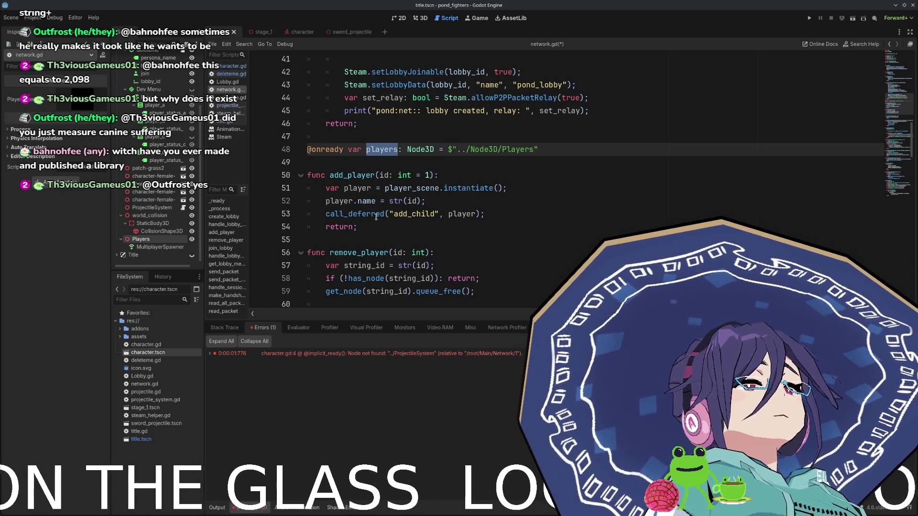
- Prefix the add_child call on line 53 with 'players.' and save the script
double_click(409, 216)
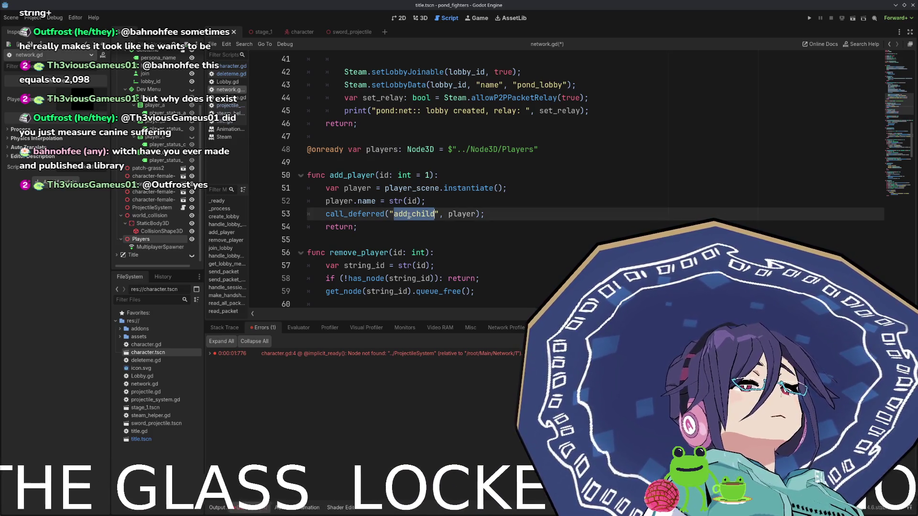
key(Up)
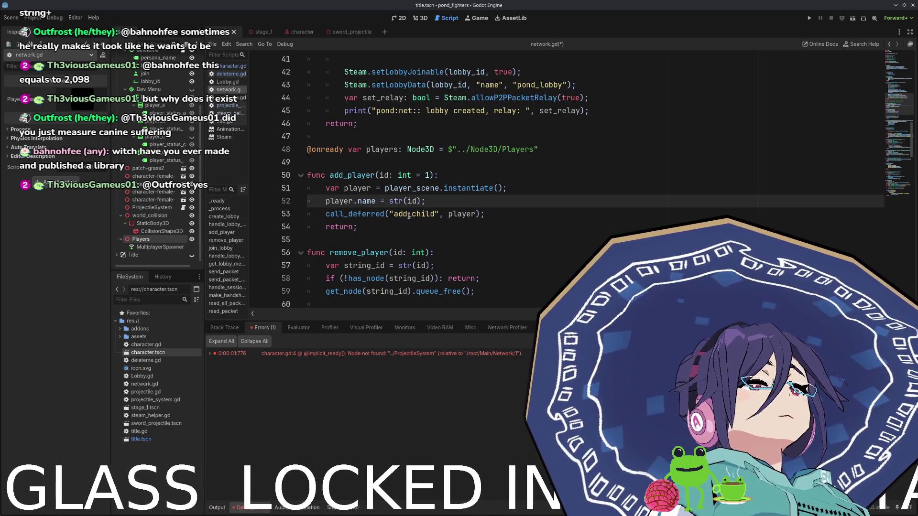
key(Down)
key(Home)
text(players.)
key(End)
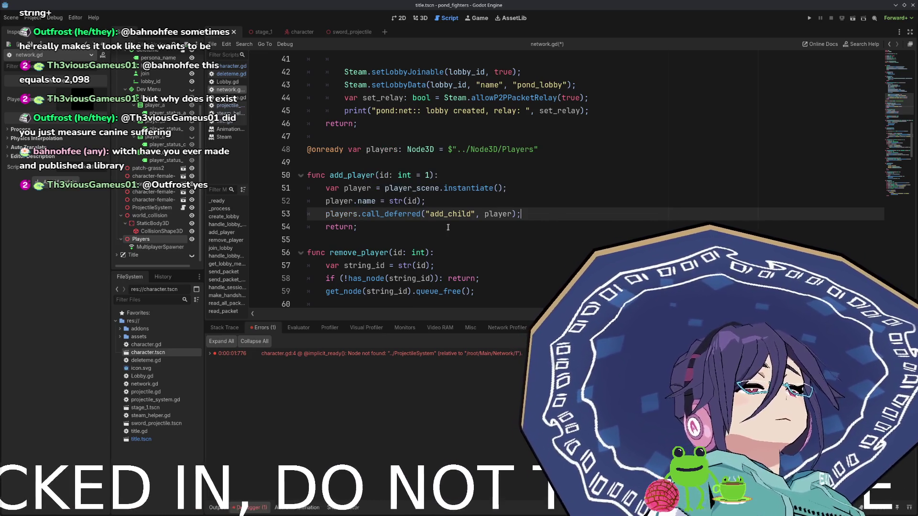
key(ctrl+s)
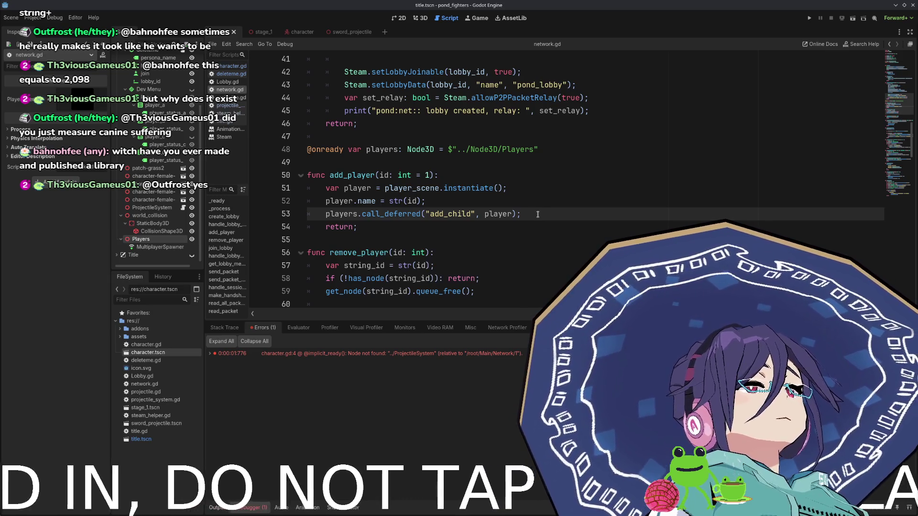
- Run the game, host a lobby, and check the ProjectileSystem error in the Debugger's Errors list
click(810, 18)
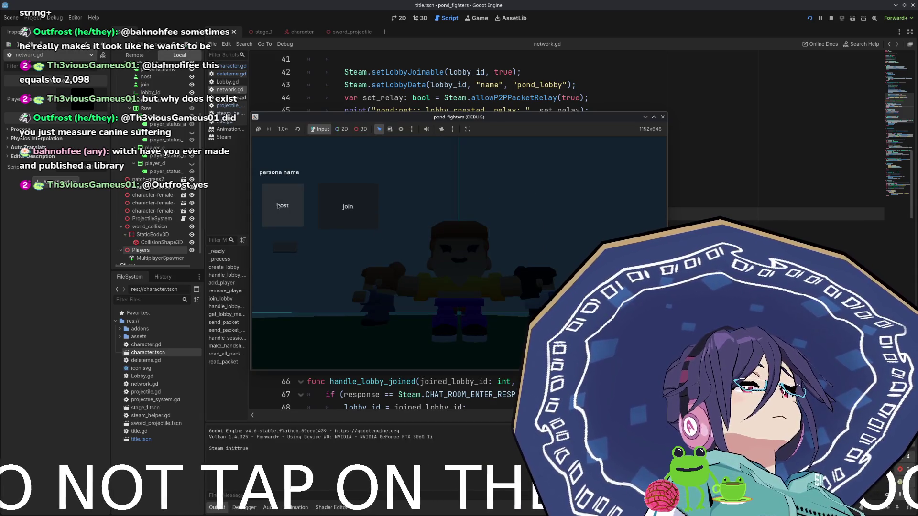
click(282, 205)
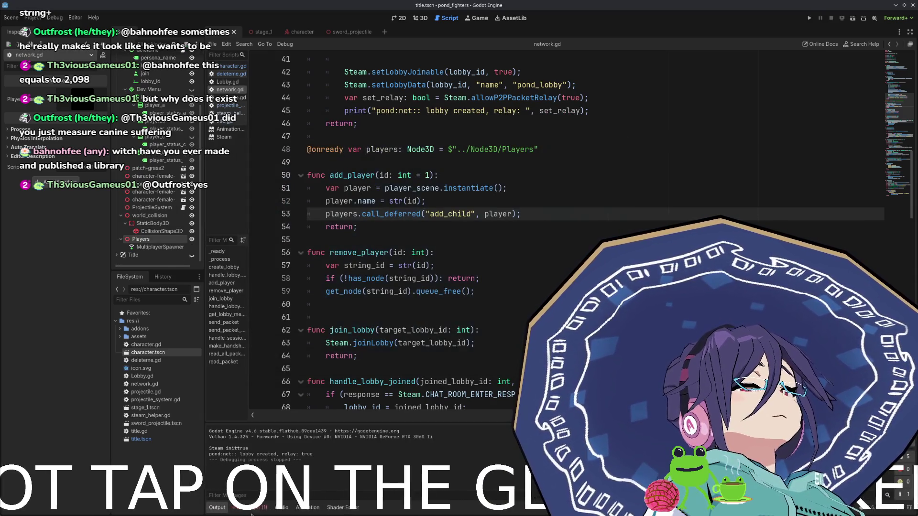
click(251, 509)
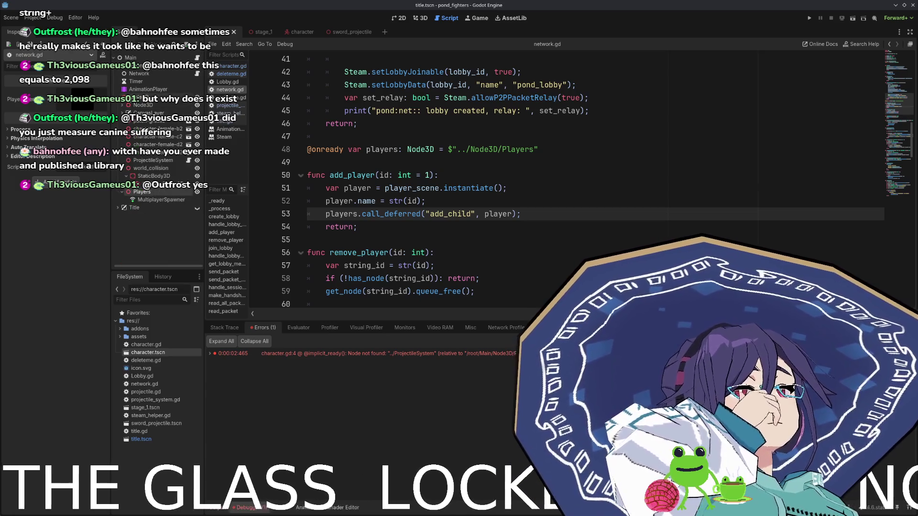
- Select Players, collapse the scene tree branches, and drag ProjectileSystem toward Players
click(143, 192)
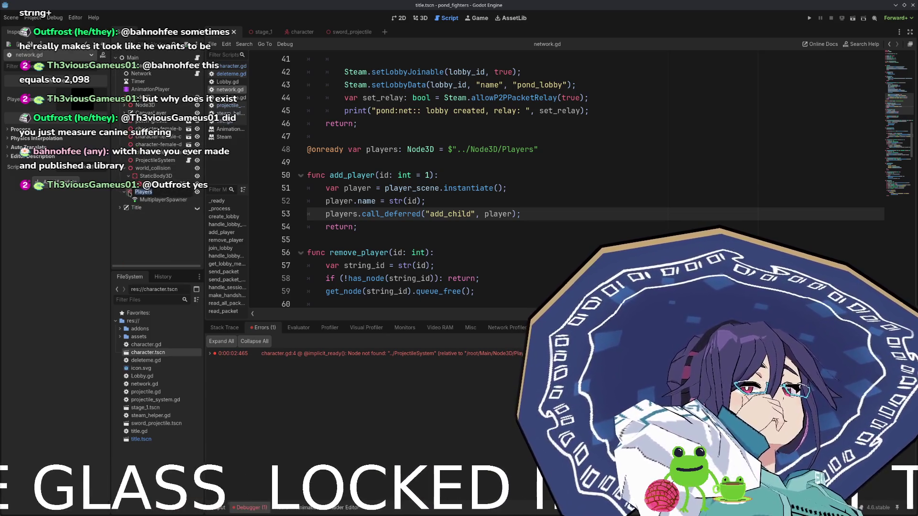
key(Escape)
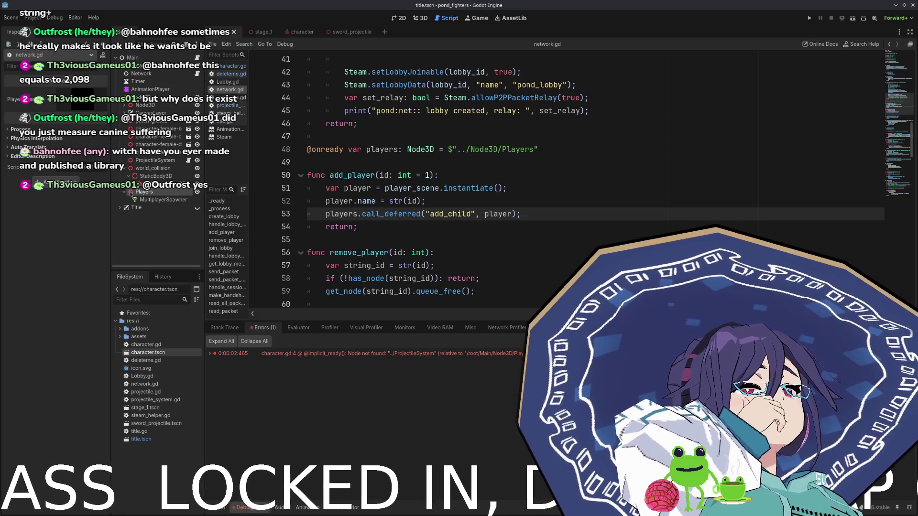
click(125, 192)
click(125, 168)
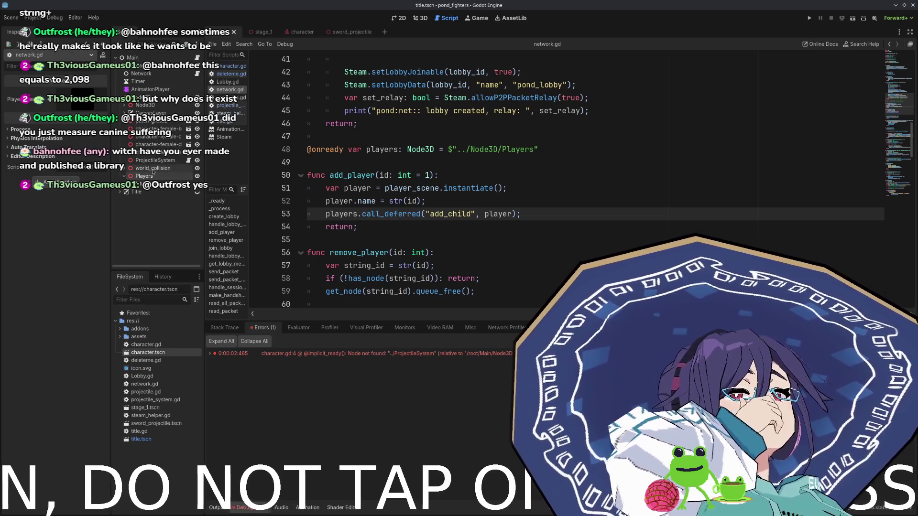
drag(153, 160, 154, 177)
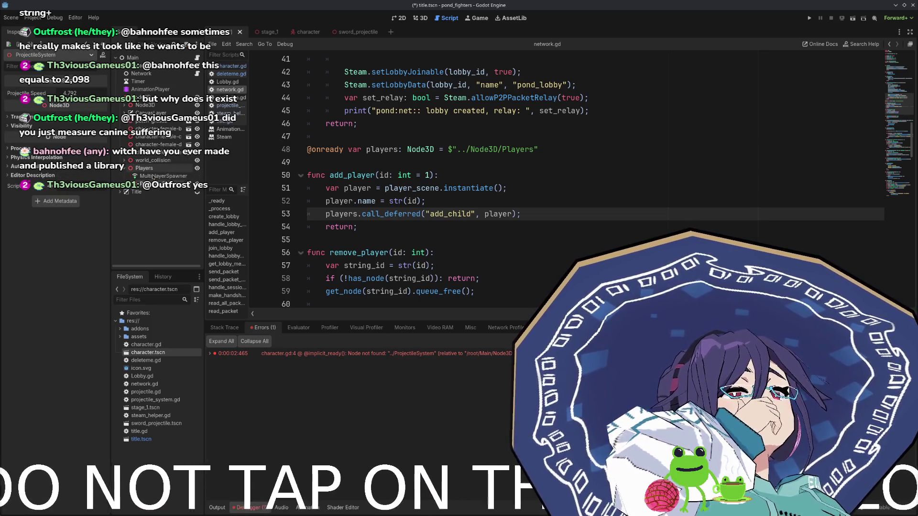
- Save and run the game, host a lobby, stop it, and check the Debugger Errors for new errors
key(F5)
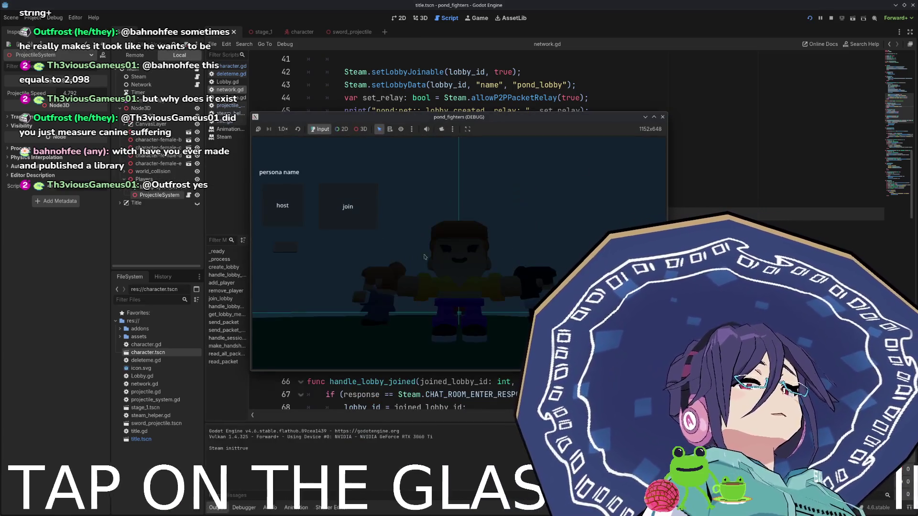
click(292, 224)
key(F8)
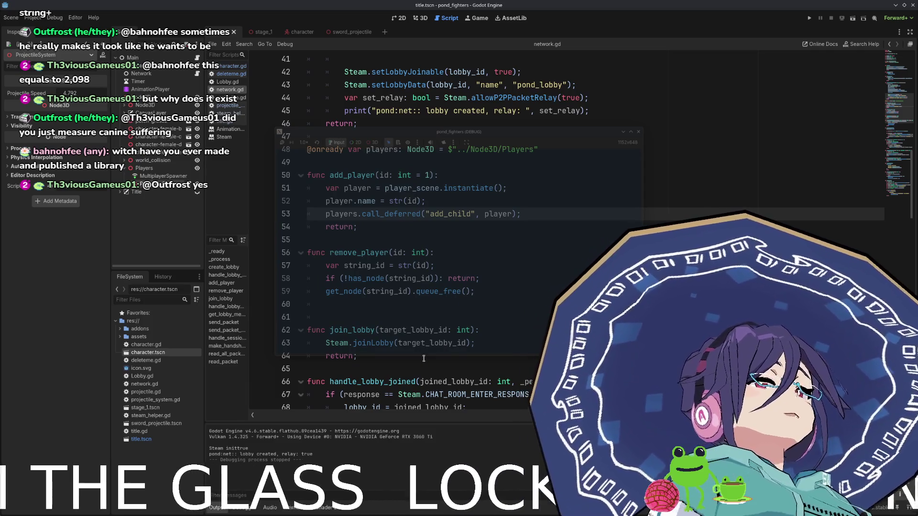
click(237, 510)
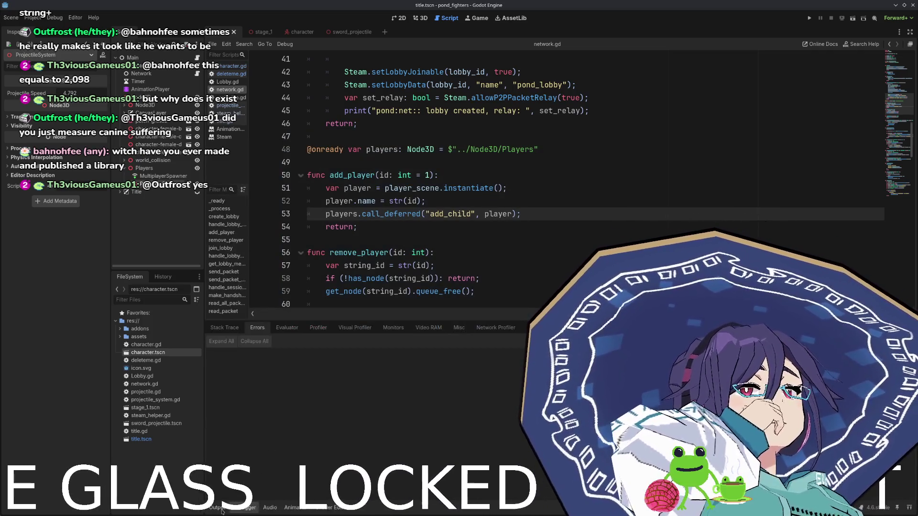
click(219, 508)
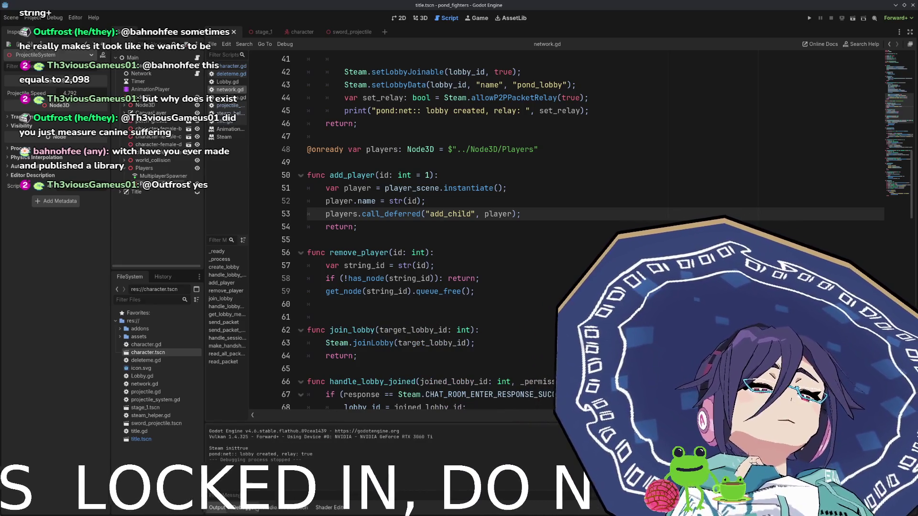
click(255, 509)
click(223, 511)
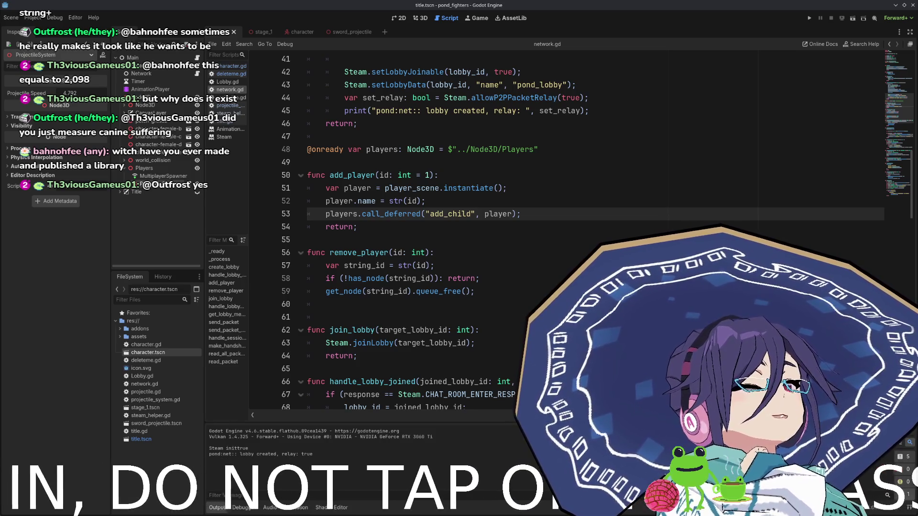
- Run the game again and host another lobby
click(810, 18)
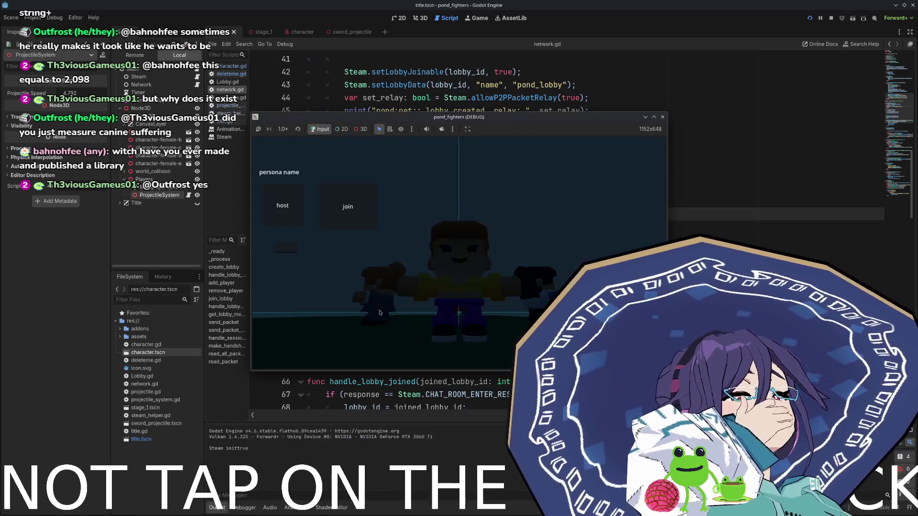
click(293, 215)
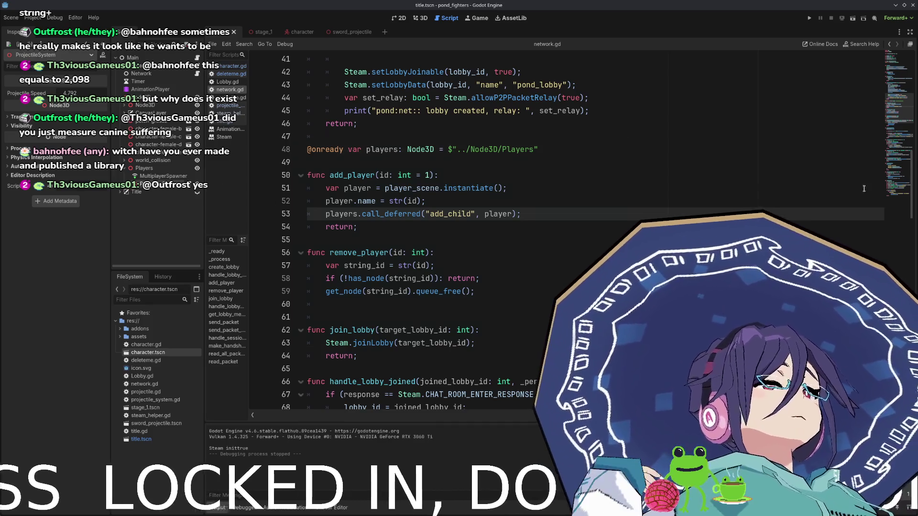
scroll(427, 241, down, 1)
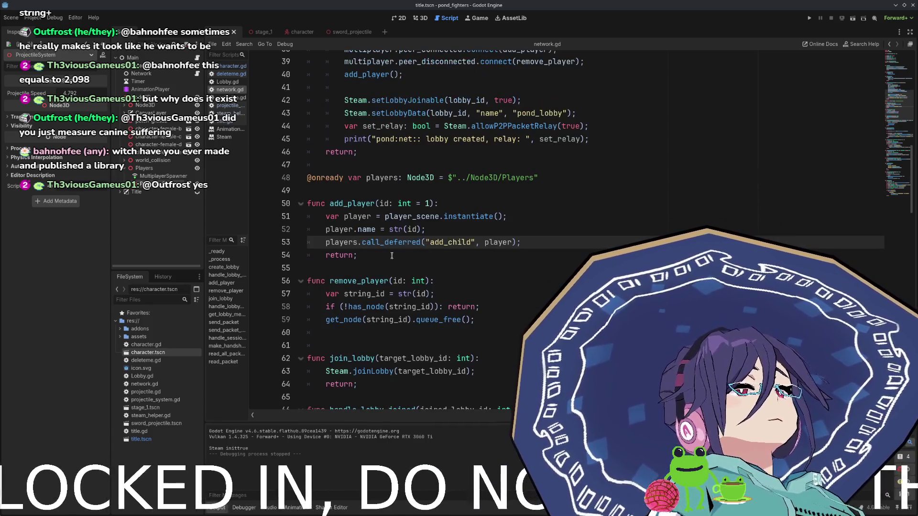
- Insert print("creating lobby") above the Steam.createLobby call and save network.gd
scroll(407, 241, up, 11)
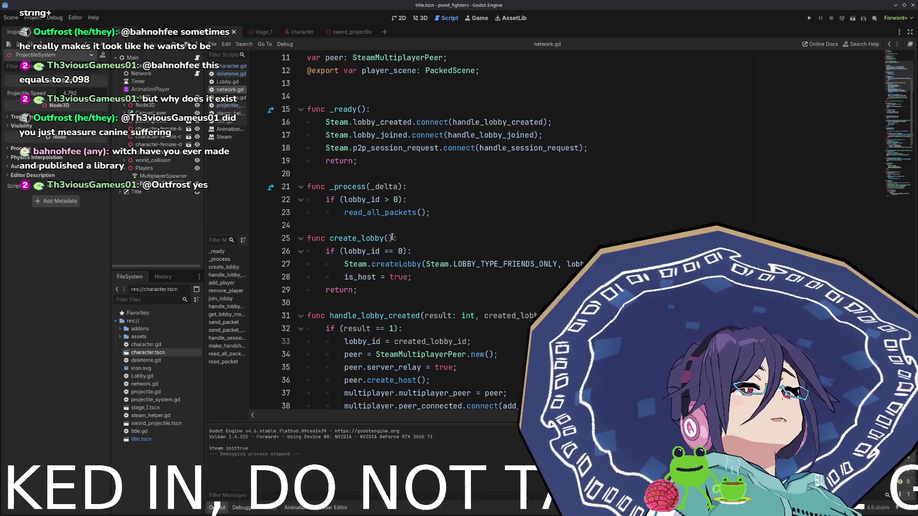
click(433, 256)
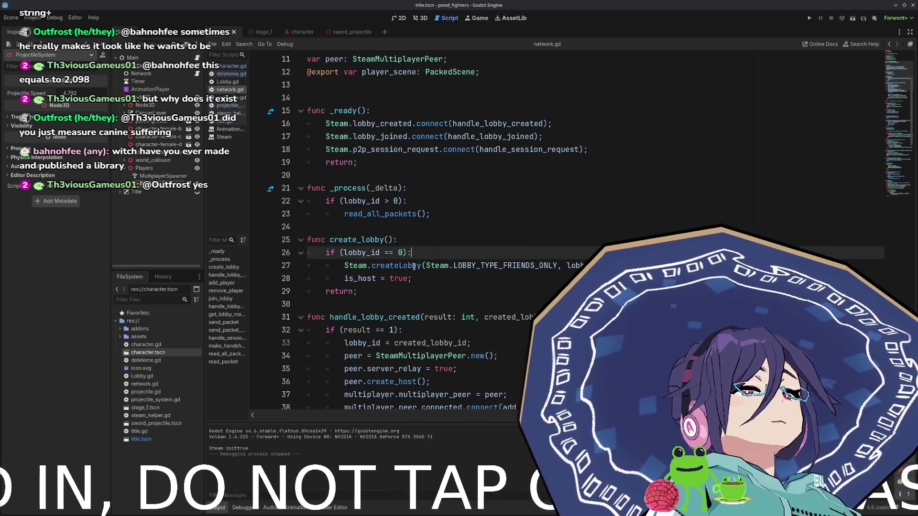
double_click(396, 266)
click(396, 265)
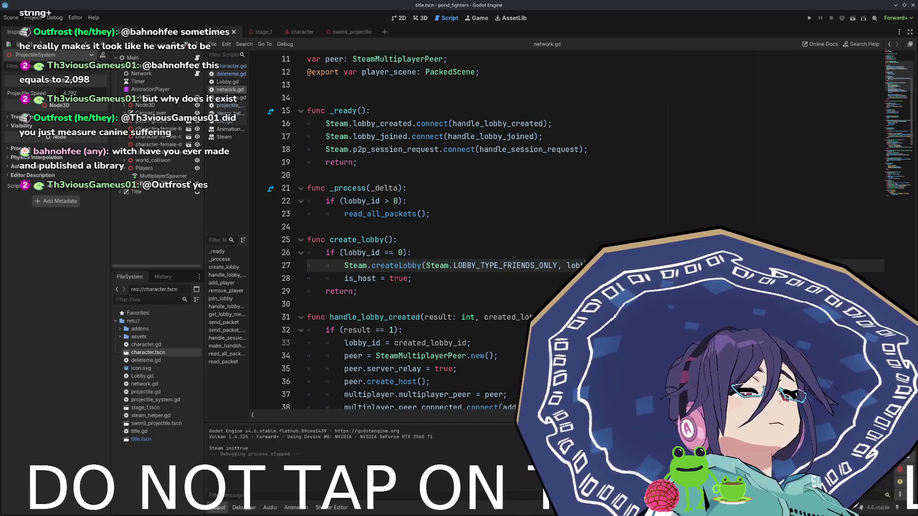
double_click(496, 266)
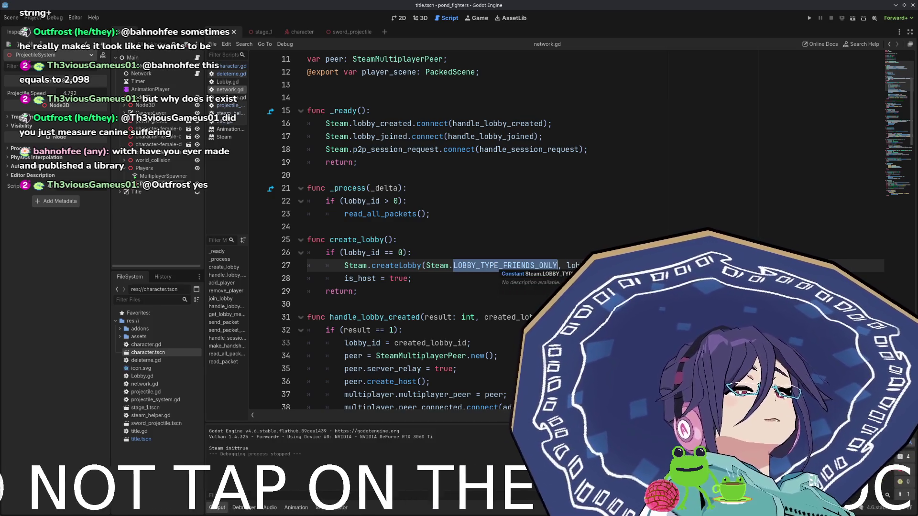
scroll(550, 222, down, 1)
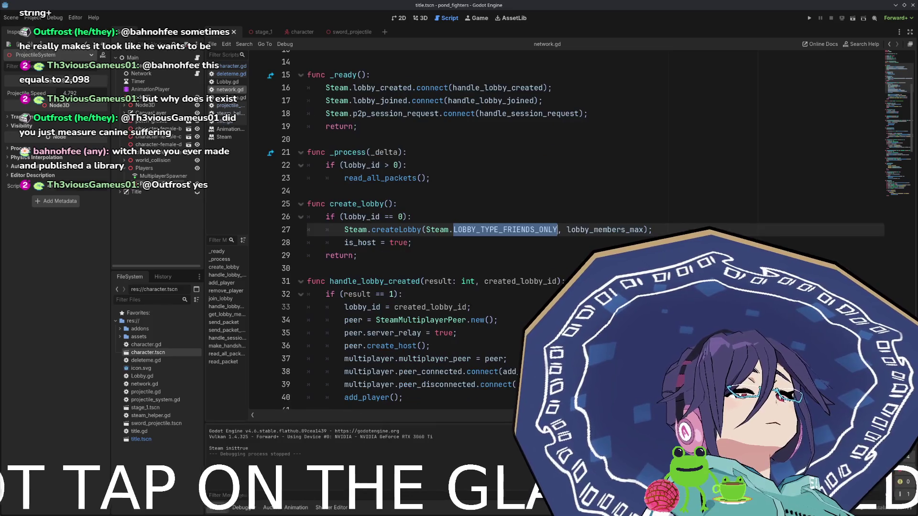
click(688, 228)
key(Return)
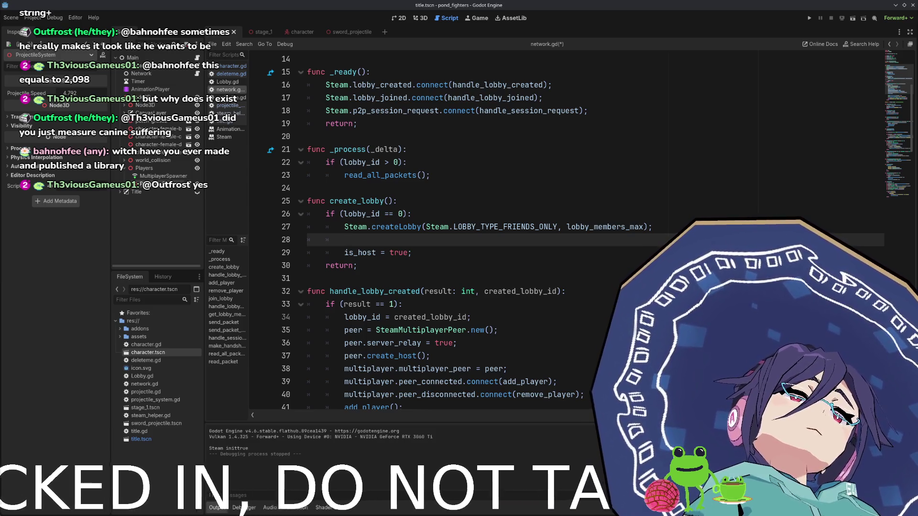
key(BackSpace)
key(BackSpace)
key(BackSpace)
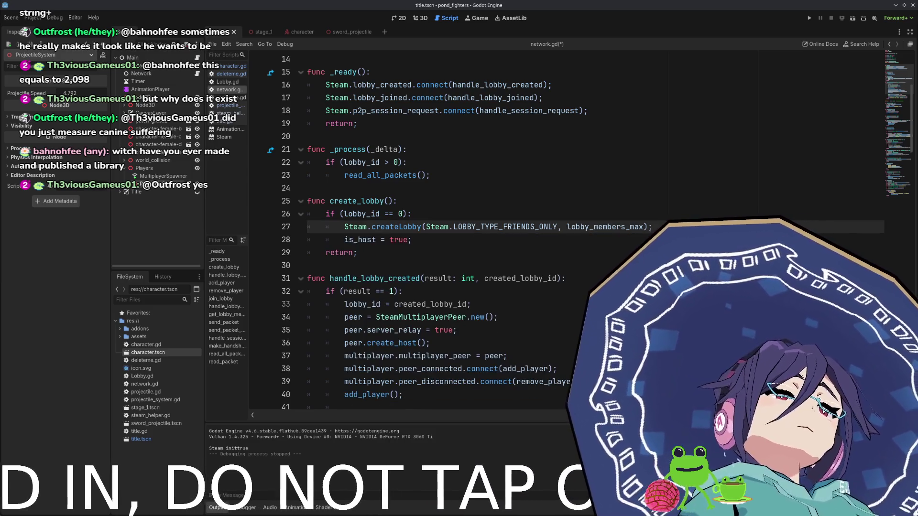
key(ctrl+shift+Return)
text(print()
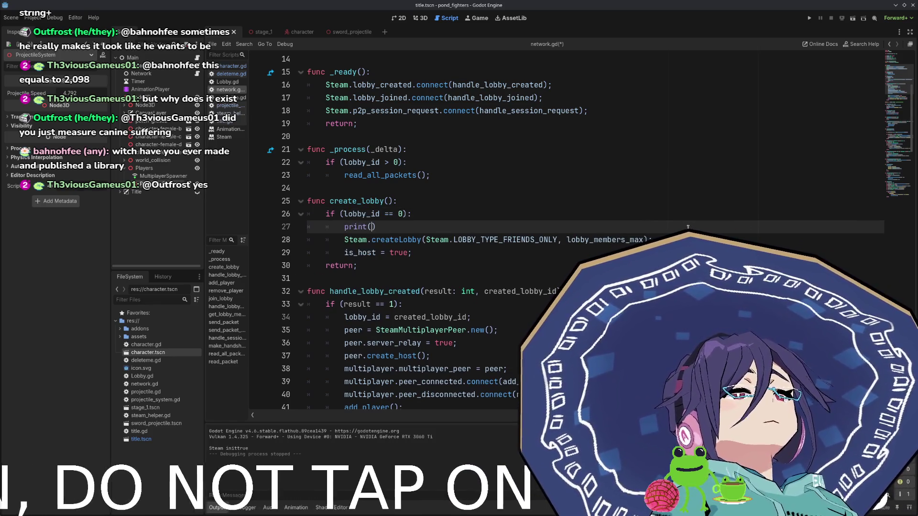
text("creating lo)
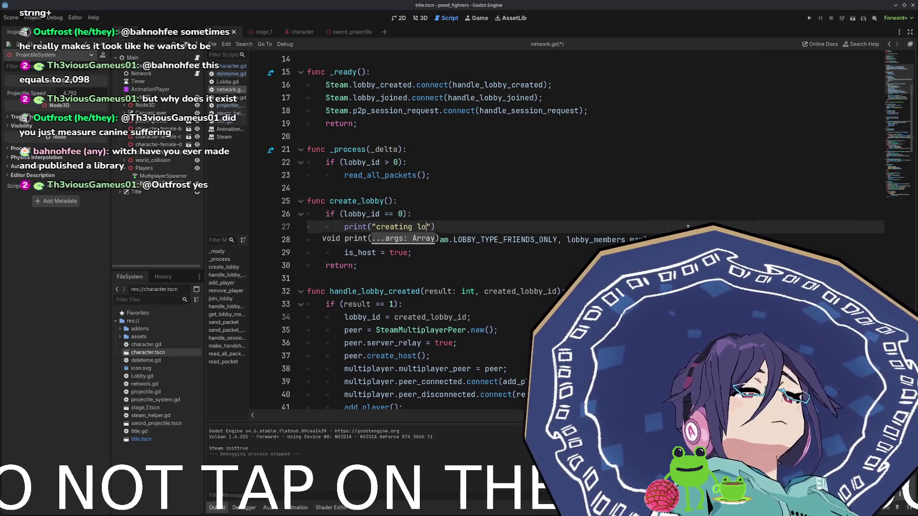
text(bby");)
key(ctrl+s)
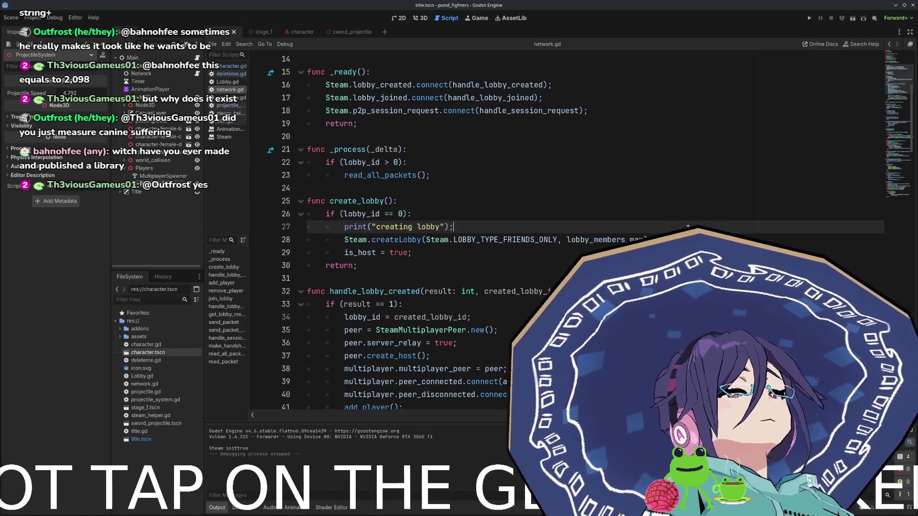
- Review the lobby-created handler's create_host and add_player lines
scroll(618, 236, down, 1)
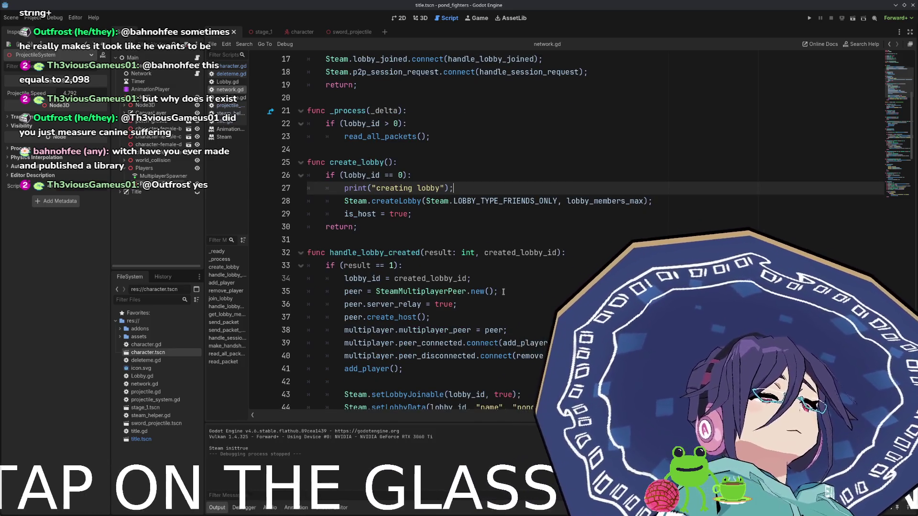
click(470, 313)
scroll(470, 311, down, 1)
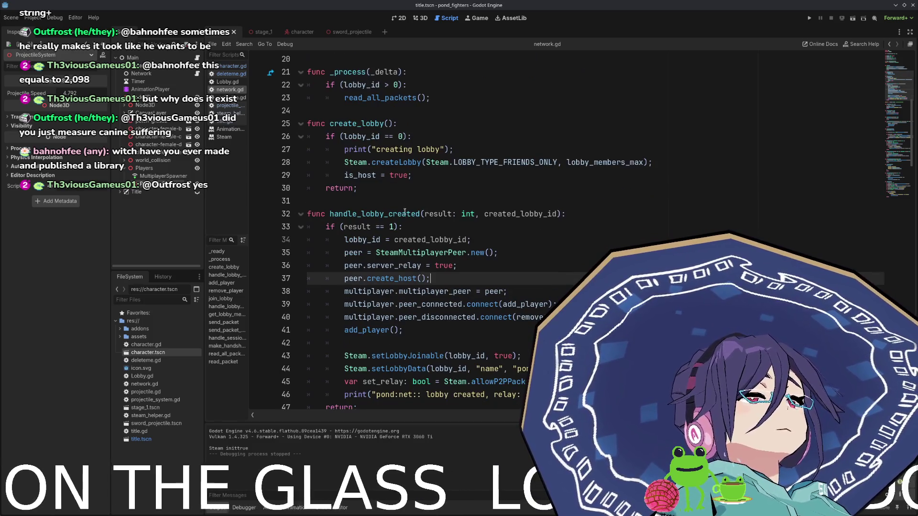
double_click(402, 280)
click(425, 329)
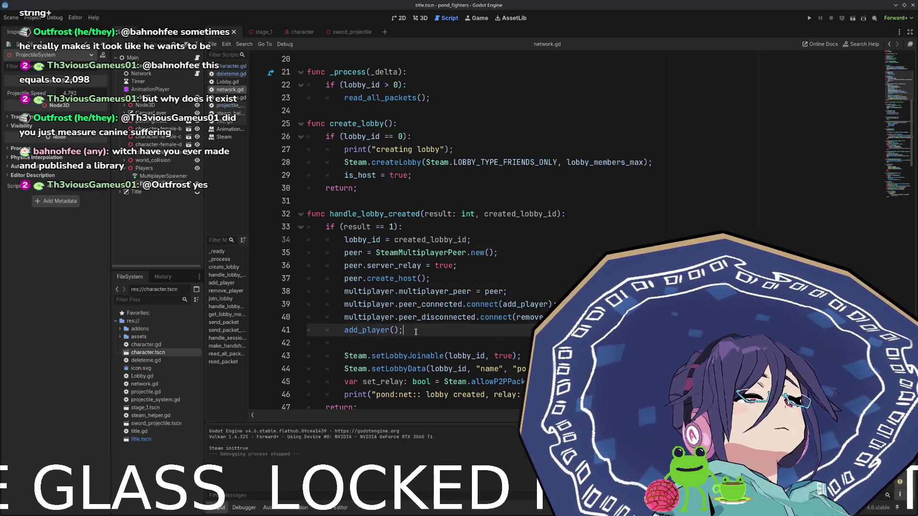
scroll(426, 318, down, 1)
scroll(433, 300, down, 1)
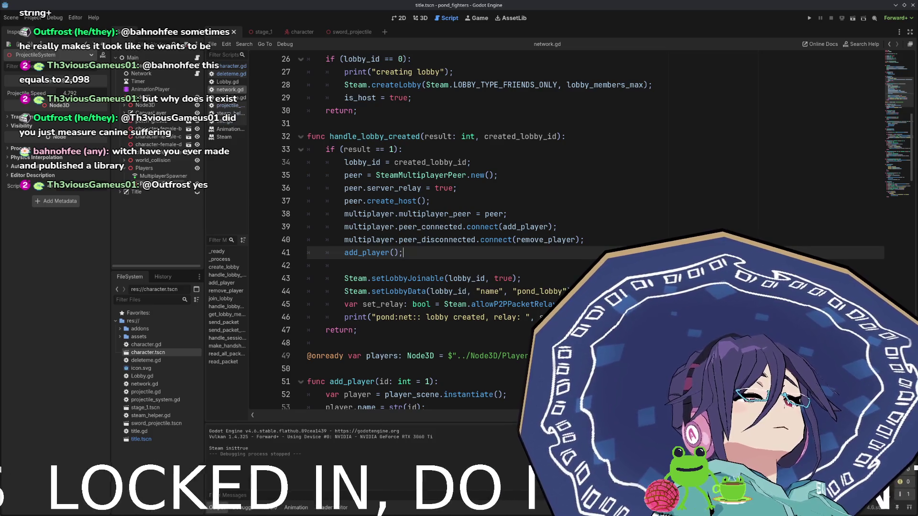
- Comment out the relay setup lines and the setLobbyData call
click(437, 317)
double_click(437, 317)
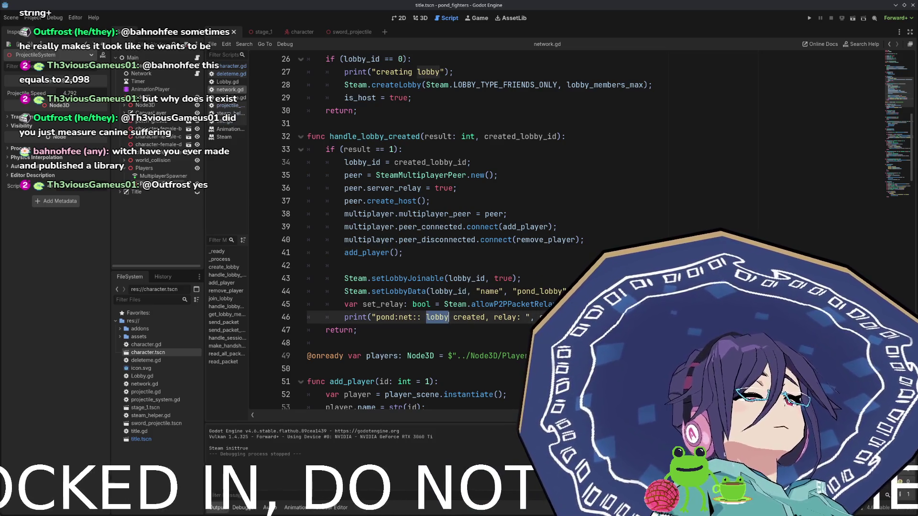
double_click(559, 317)
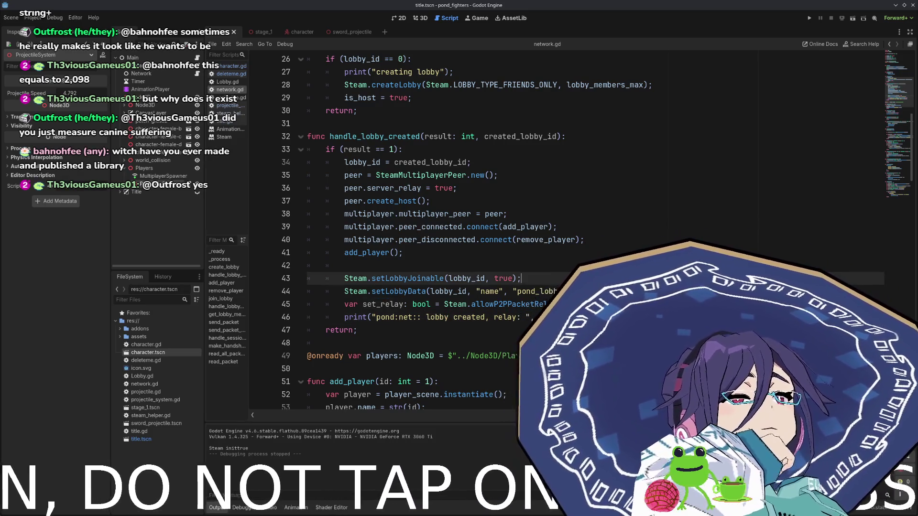
triple_click(559, 317)
key(ctrl+k)
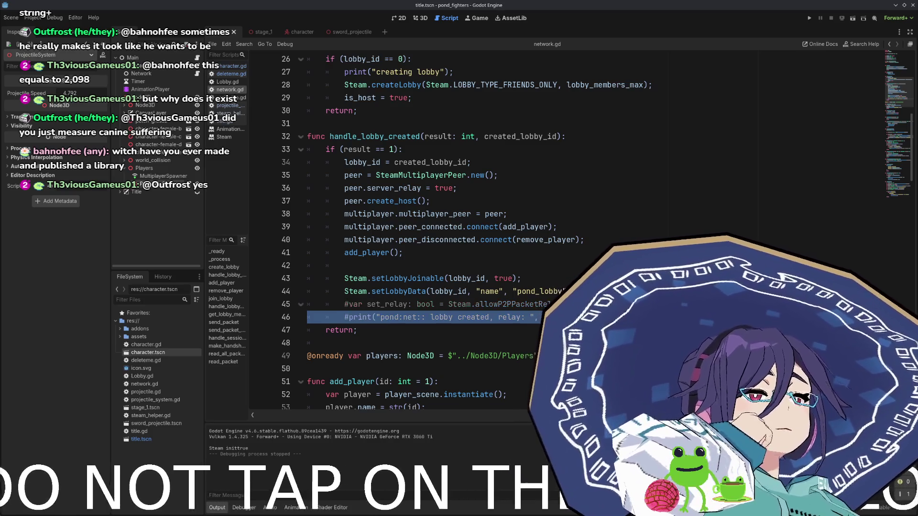
click(622, 291)
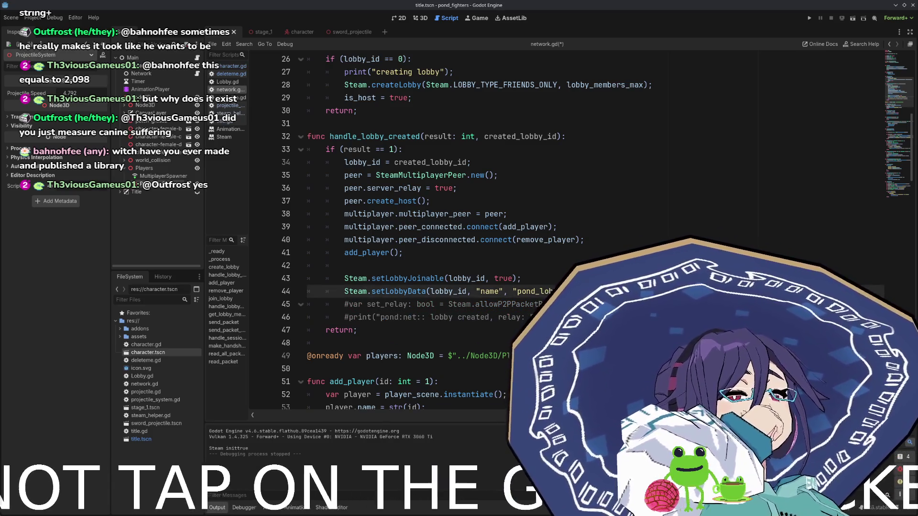
key(ctrl+k)
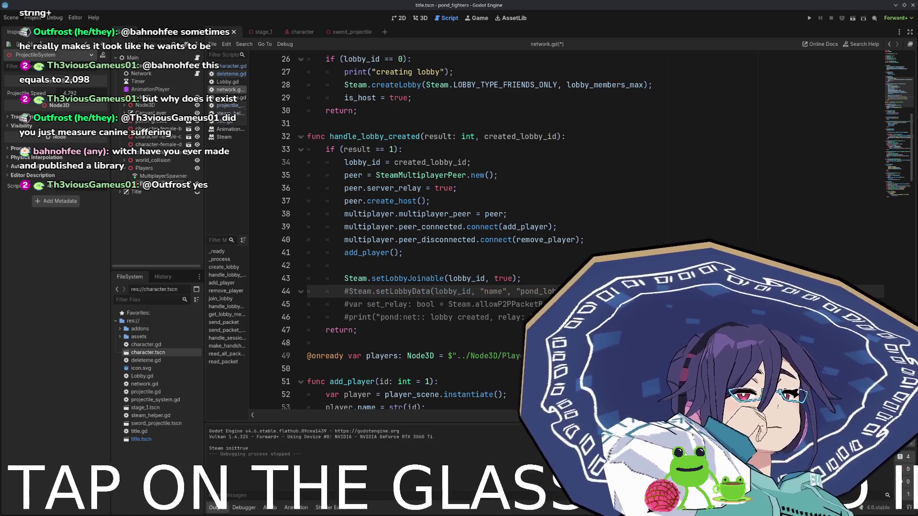
click(520, 279)
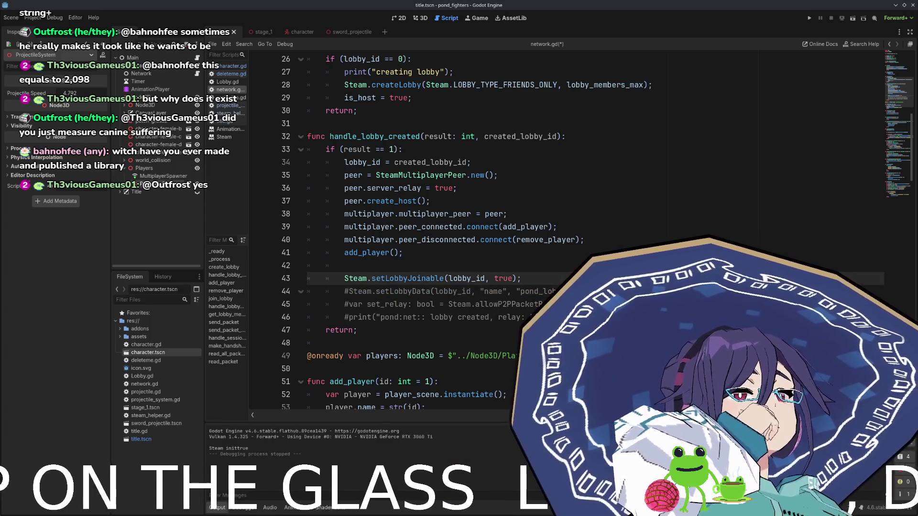
- Run the game, host a lobby, and review the createLobby docs and handle_lobby_created
click(809, 18)
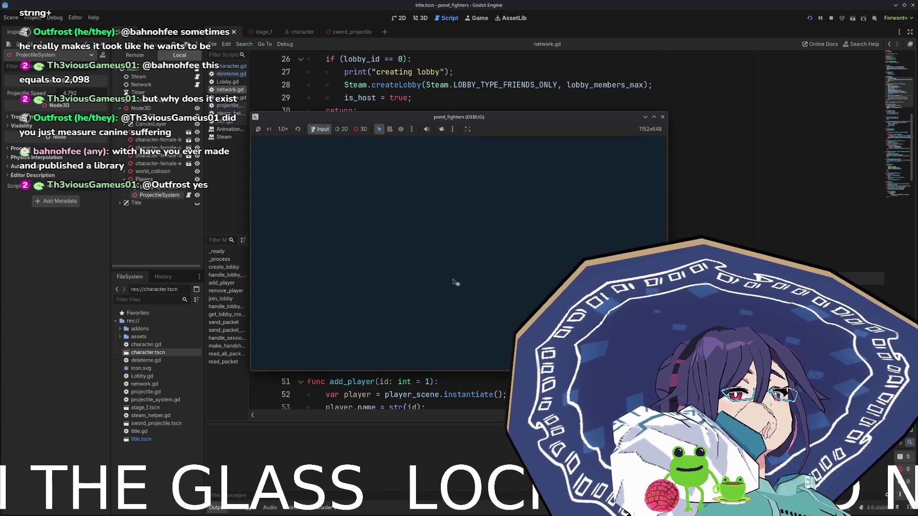
click(273, 210)
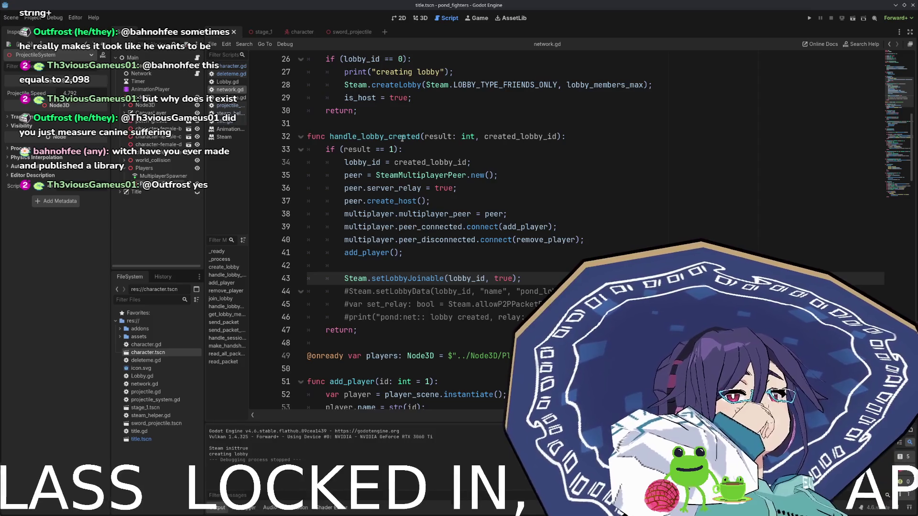
scroll(415, 158, up, 2)
double_click(397, 162)
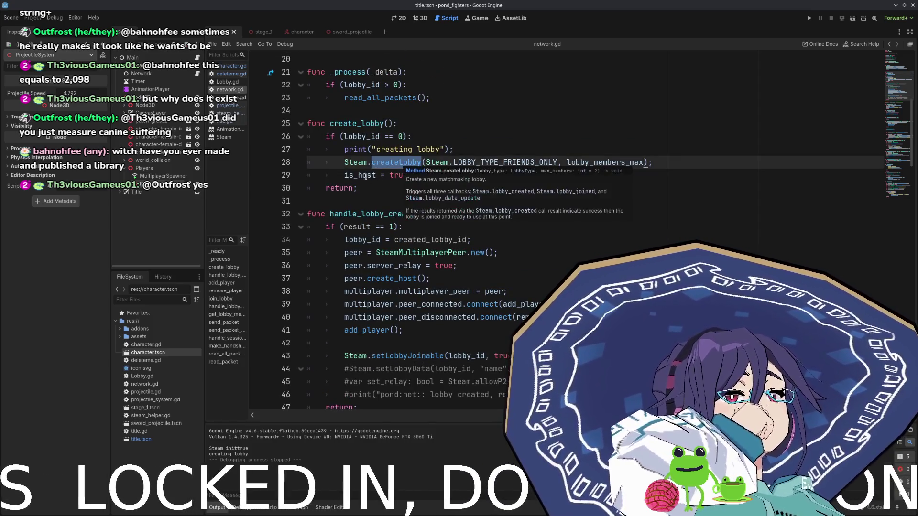
double_click(385, 215)
scroll(417, 233, up, 3)
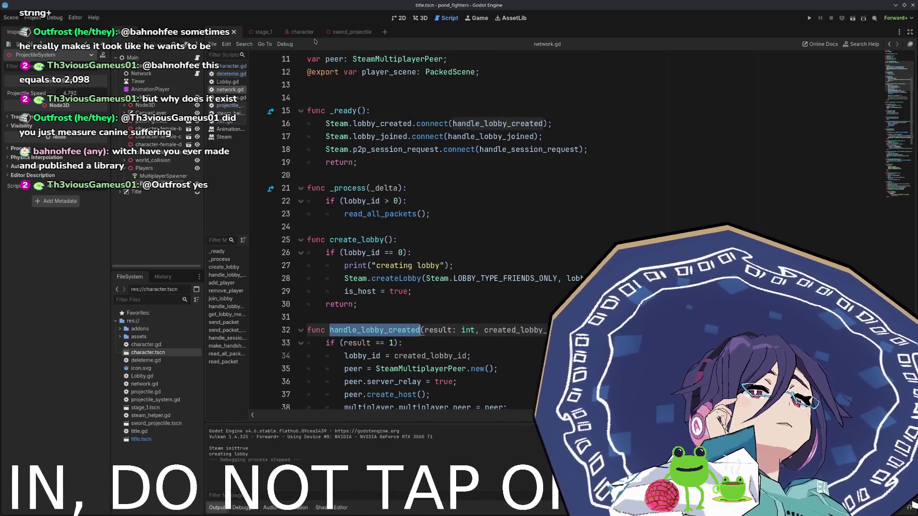
- In steam_helper.gd, comment out the run_callbacks call while keeping initRelayNetworkAccess active
click(226, 113)
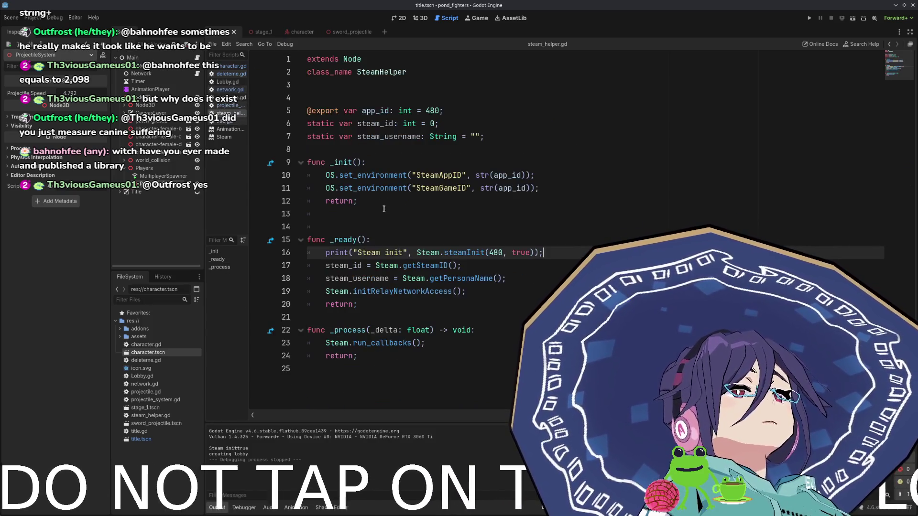
click(460, 343)
key(ctrl+k)
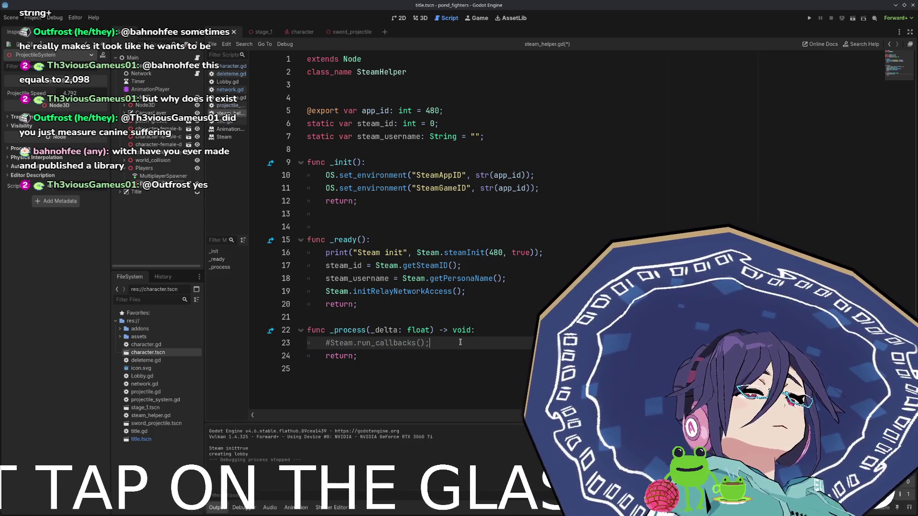
key(Up)
key(Up)
key(Up)
key(ctrl+k)
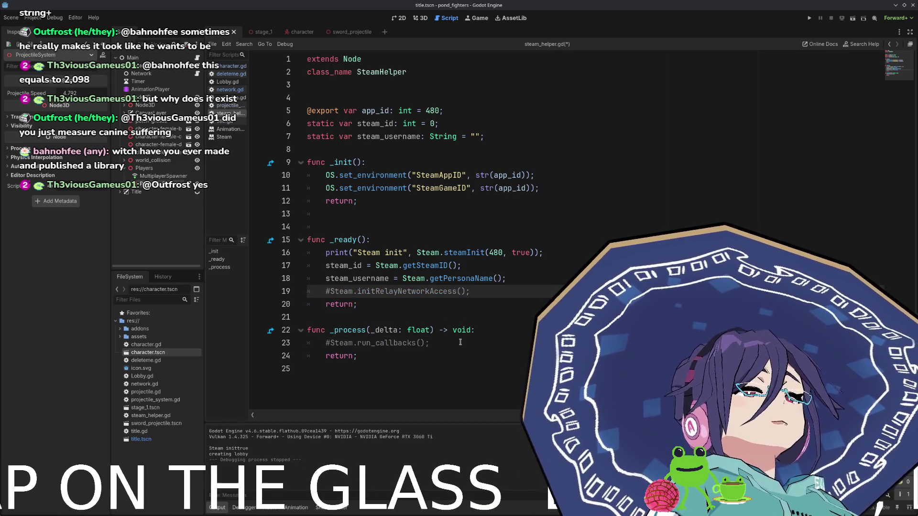
key(ctrl+k)
- Save steam_helper.gd, then run the game and host a lobby
key(ctrl+s)
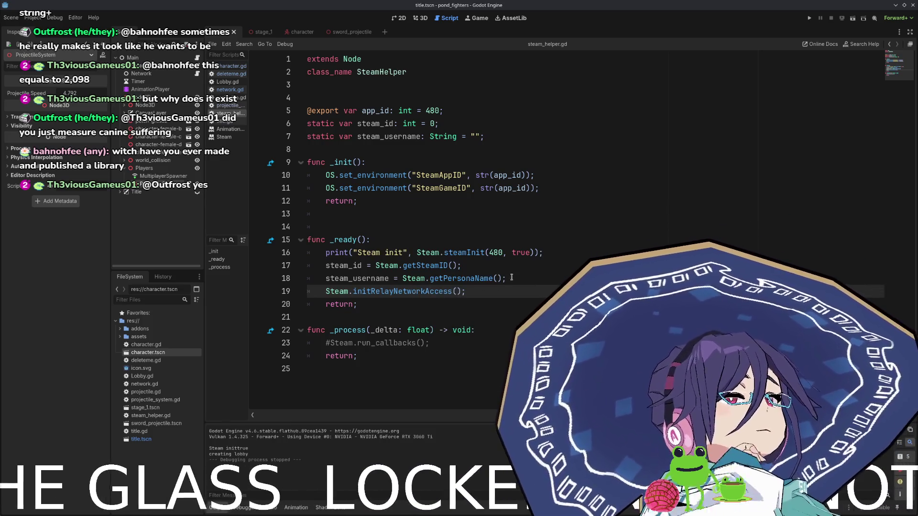
click(809, 18)
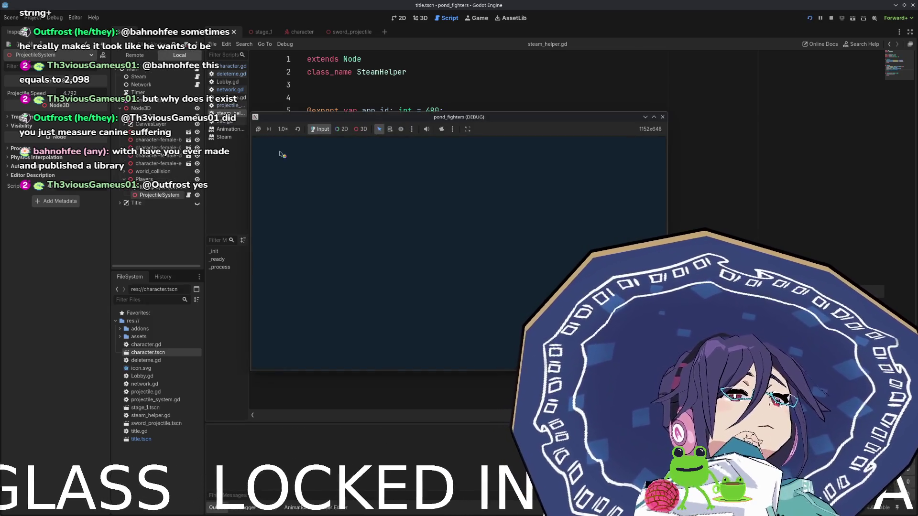
click(283, 205)
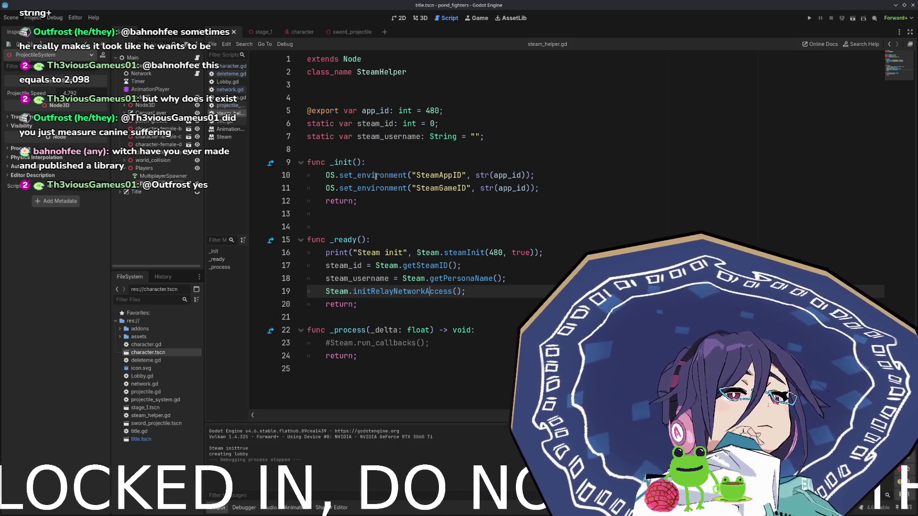
- Open network.gd from the stage_1 scene and add print(result) as handle_lobby_created's first line
click(292, 32)
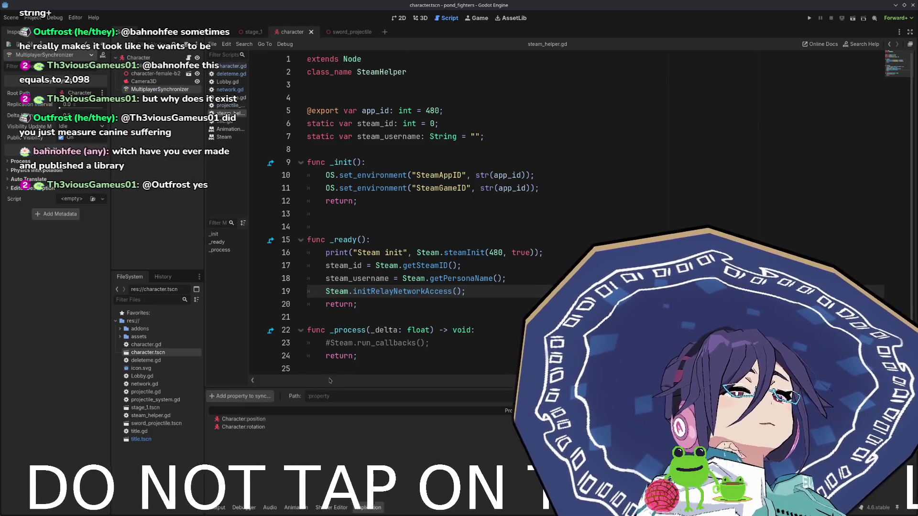
click(248, 32)
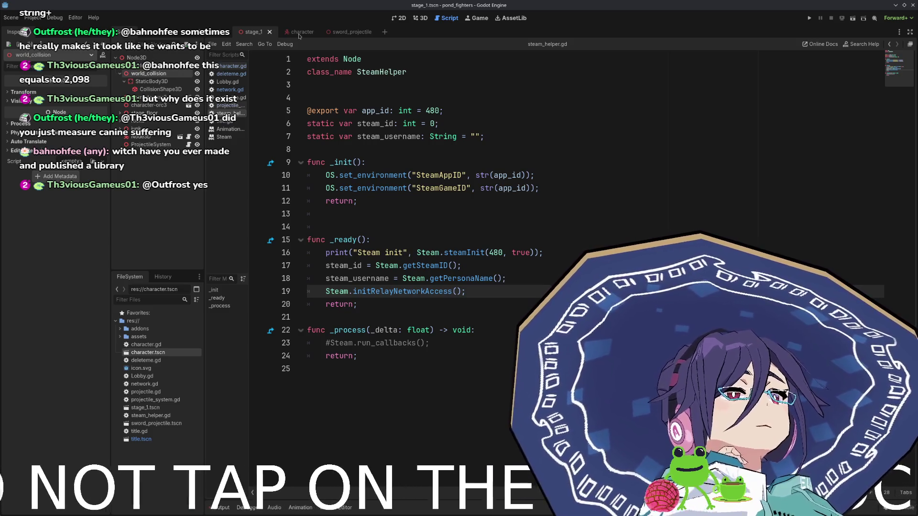
click(228, 89)
key(End)
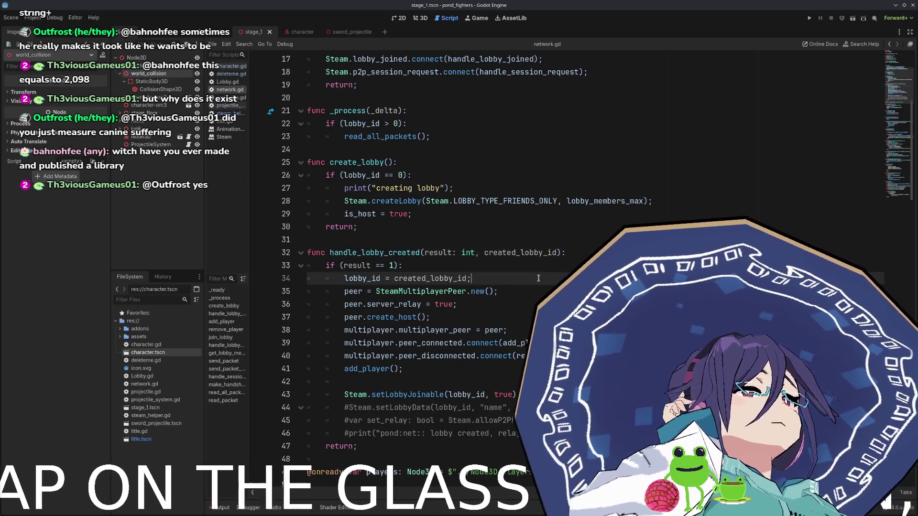
key(Return)
text(c)
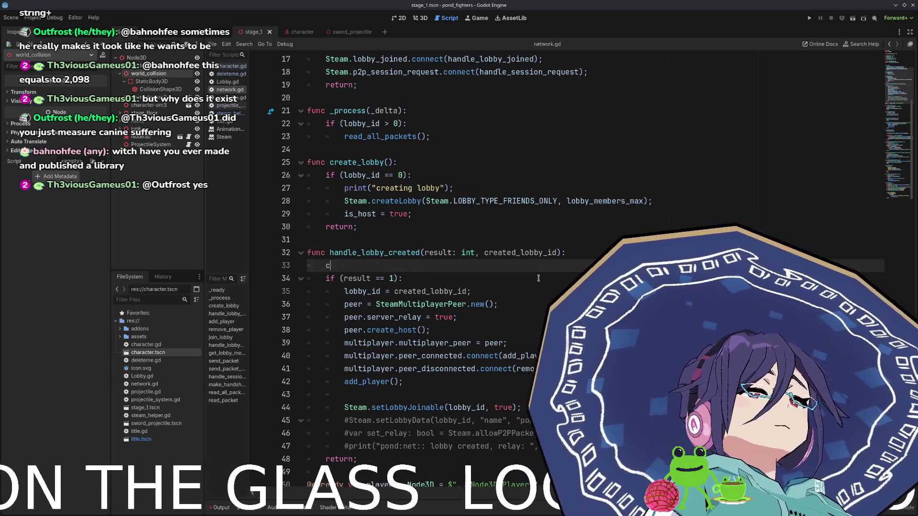
text(onso.le)
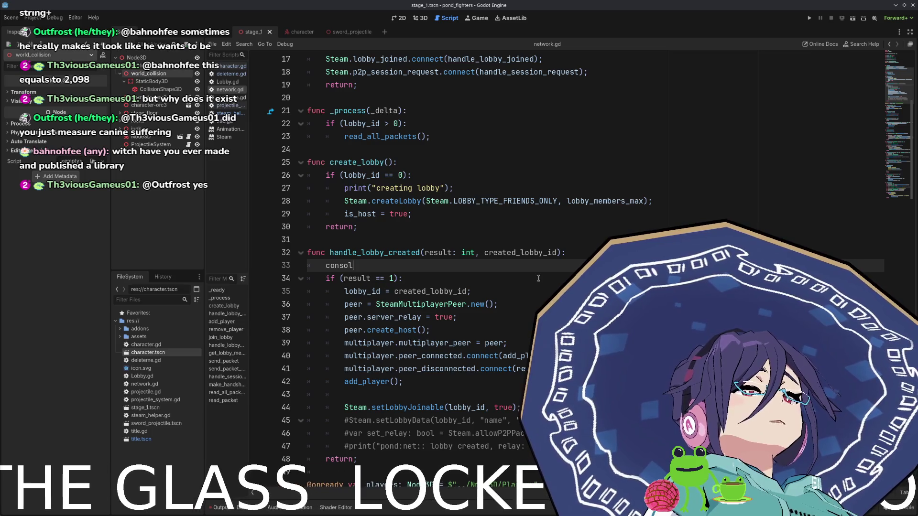
key(BackSpace)
key(BackSpace)
key(BackSpace)
text(print)
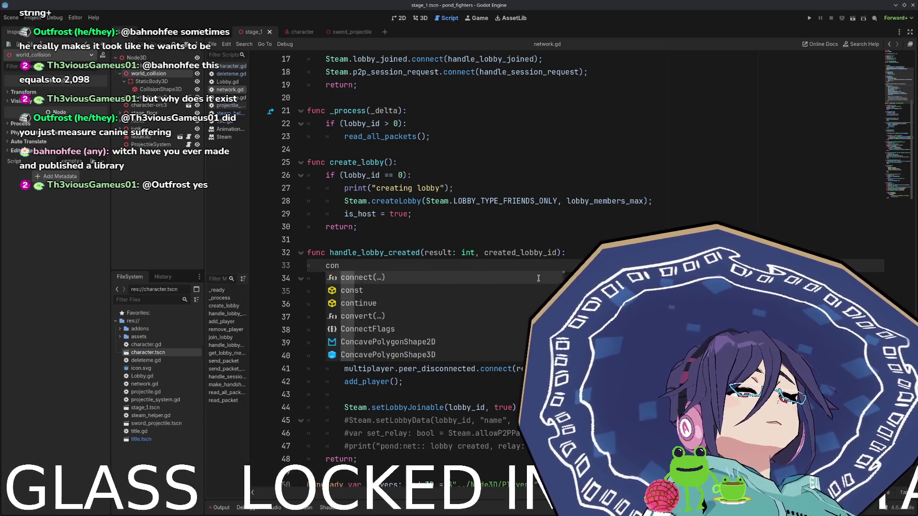
text(()
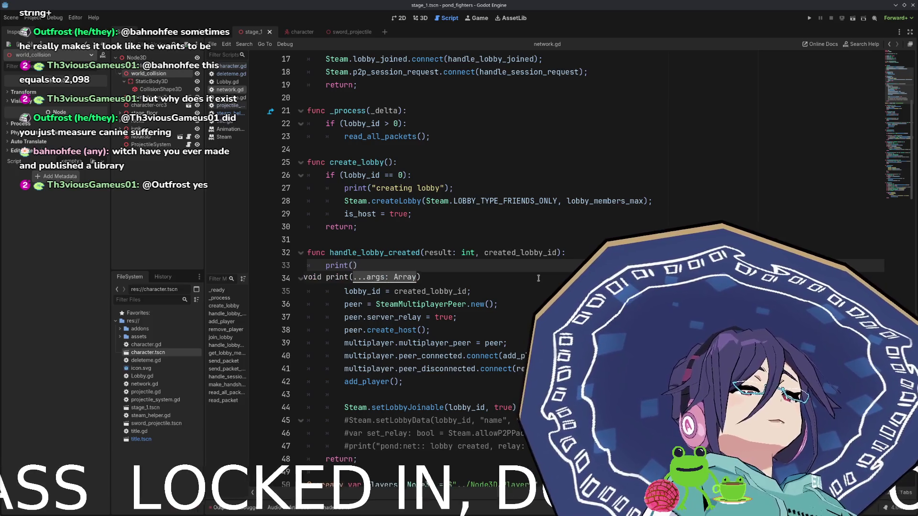
text(result)
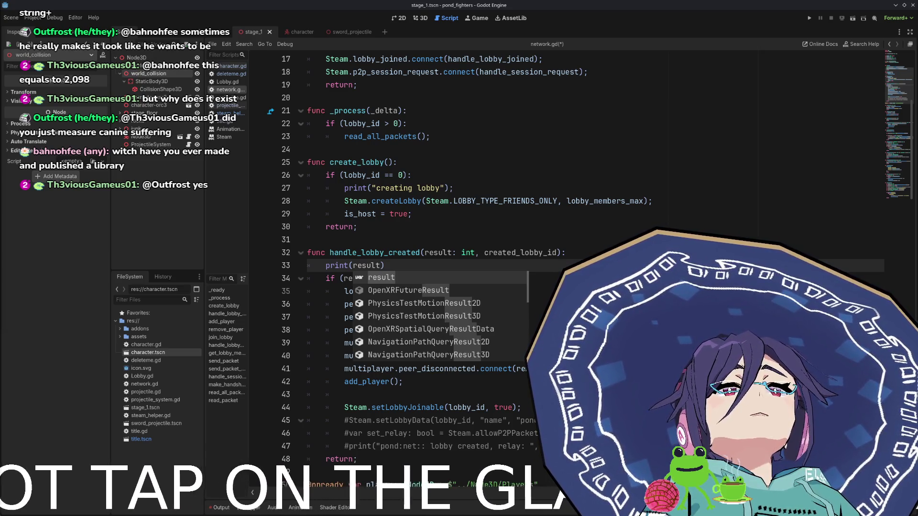
double_click(390, 252)
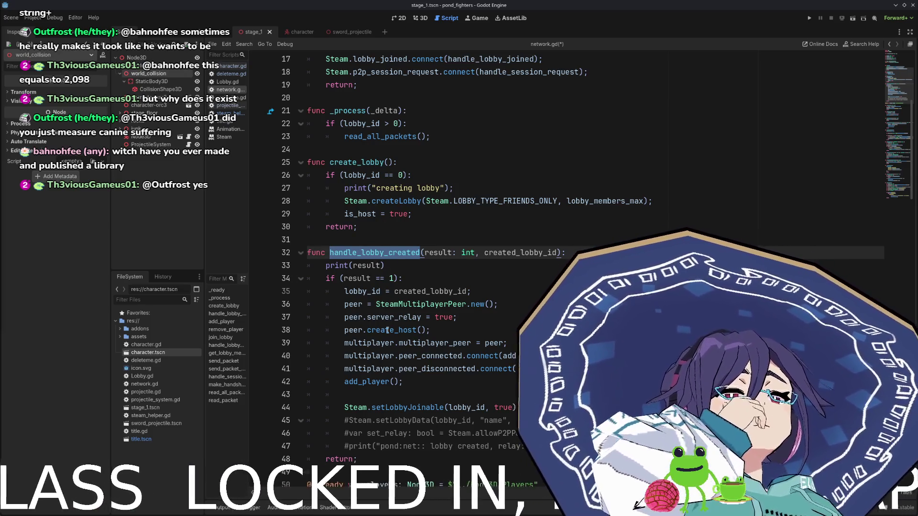
click(421, 329)
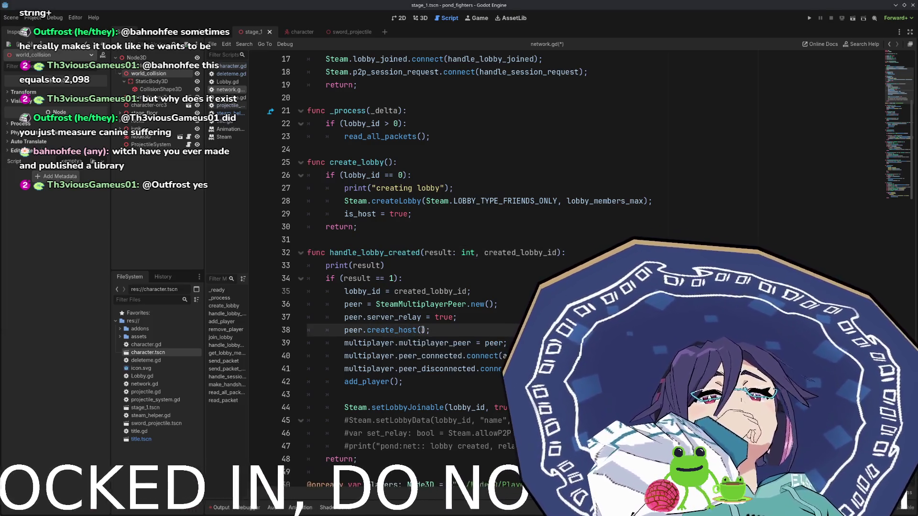
- Try a set_multiplayer setter on line 39, revert to multiplayer.multiplayer_peer = peer, and save
click(422, 342)
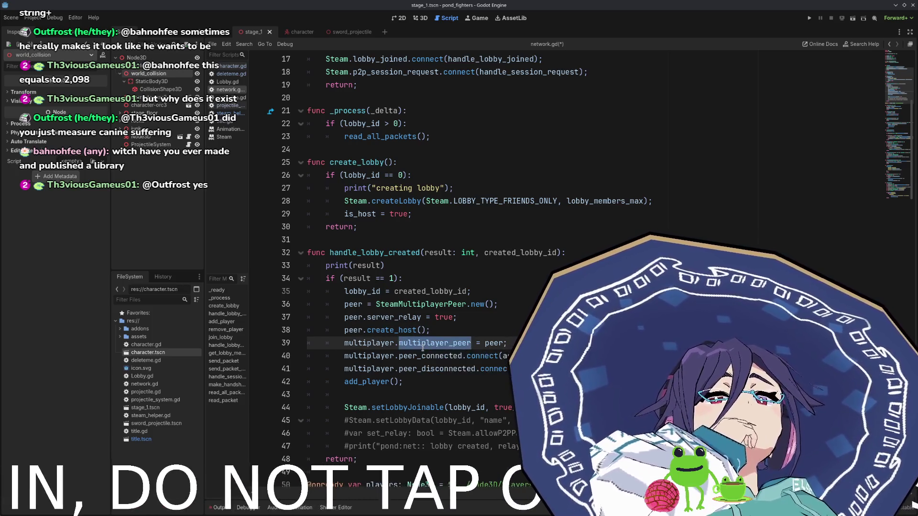
double_click(422, 343)
text(set_mul)
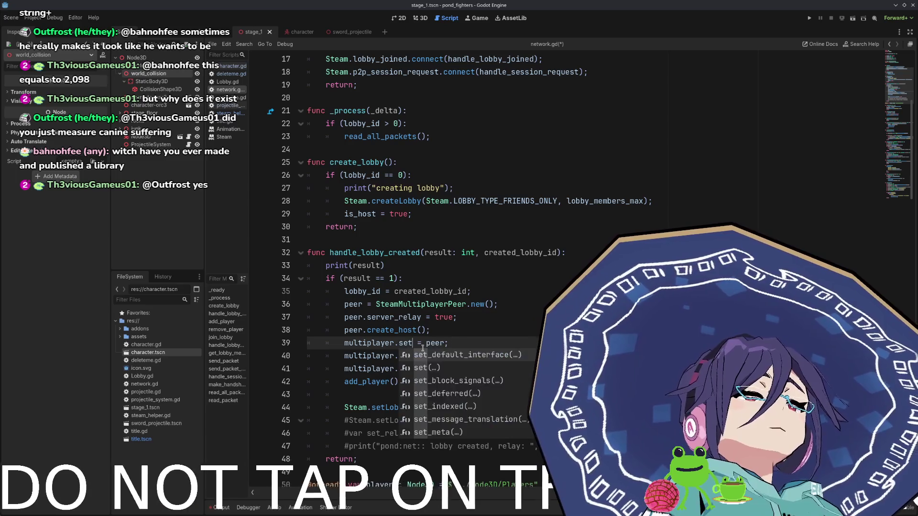
key(shift+End)
text(ti)
key(BackSpace)
key(BackSpace)
key(BackSpace)
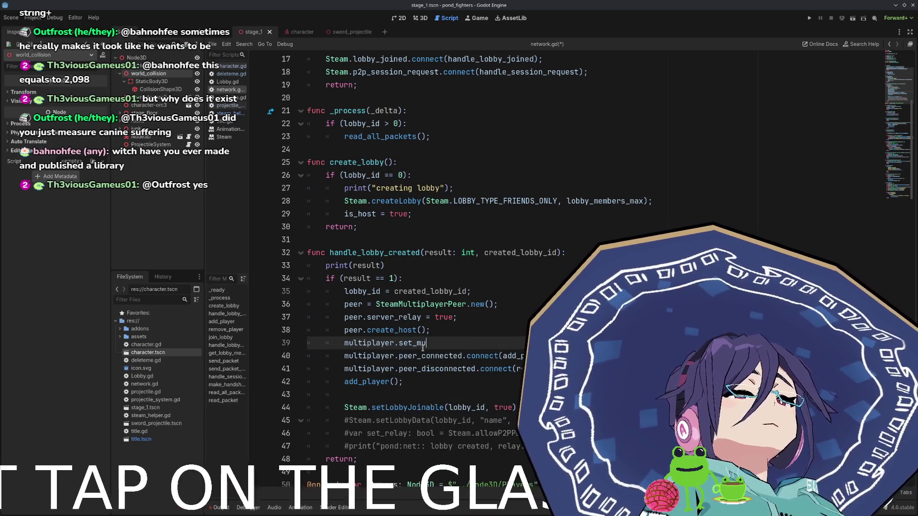
text(set_m)
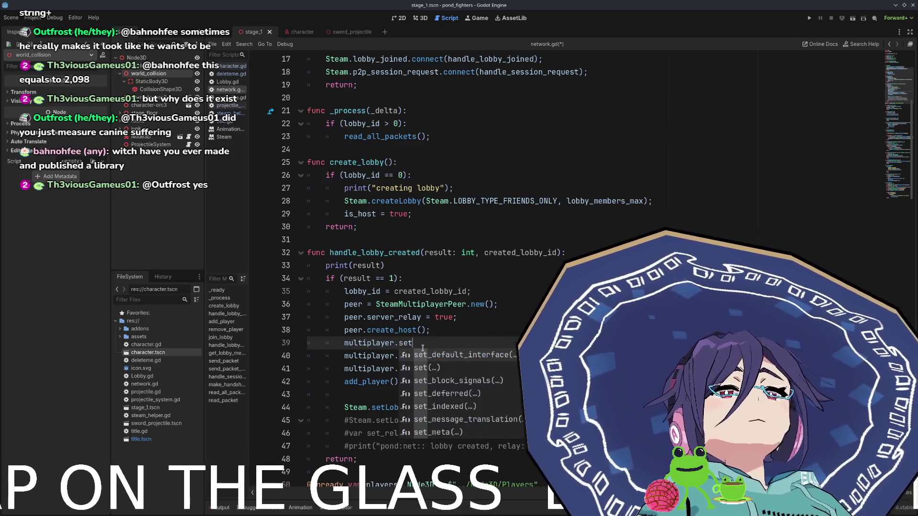
key(ctrl+z)
key(ctrl+z)
key(ctrl+z)
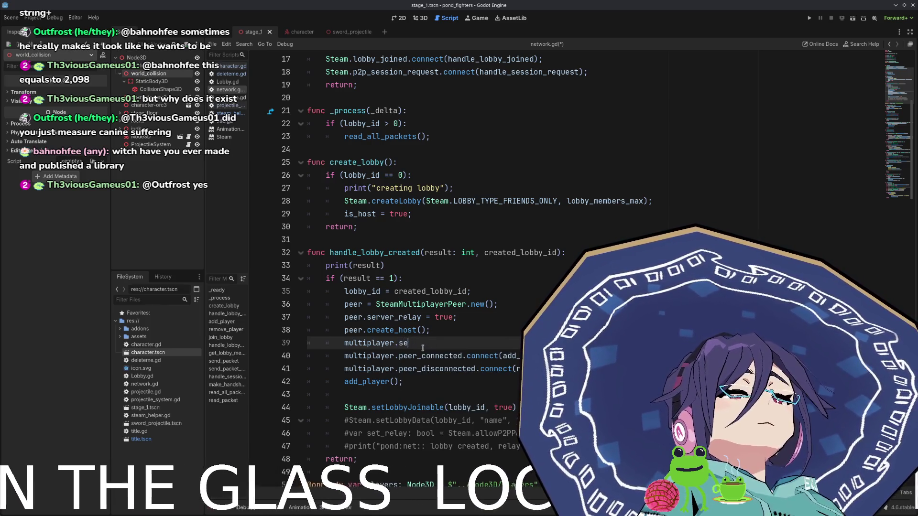
key(ctrl+z)
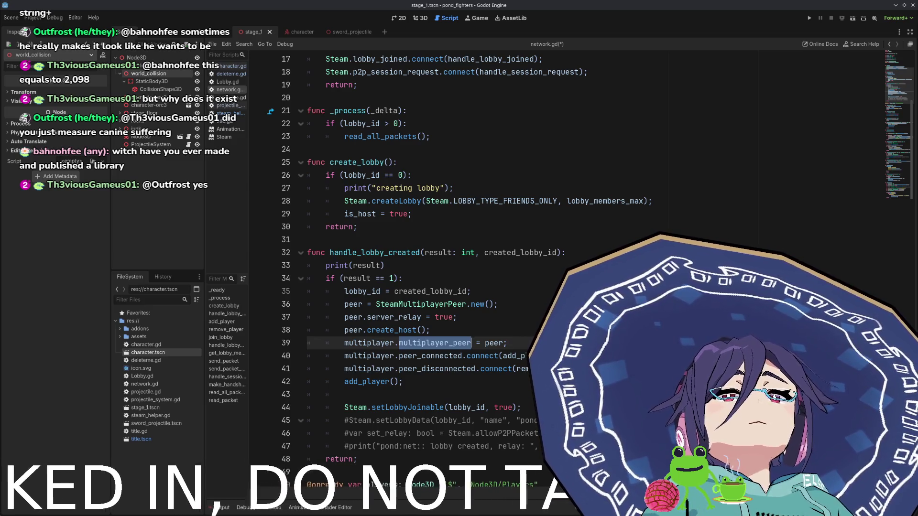
key(ctrl+s)
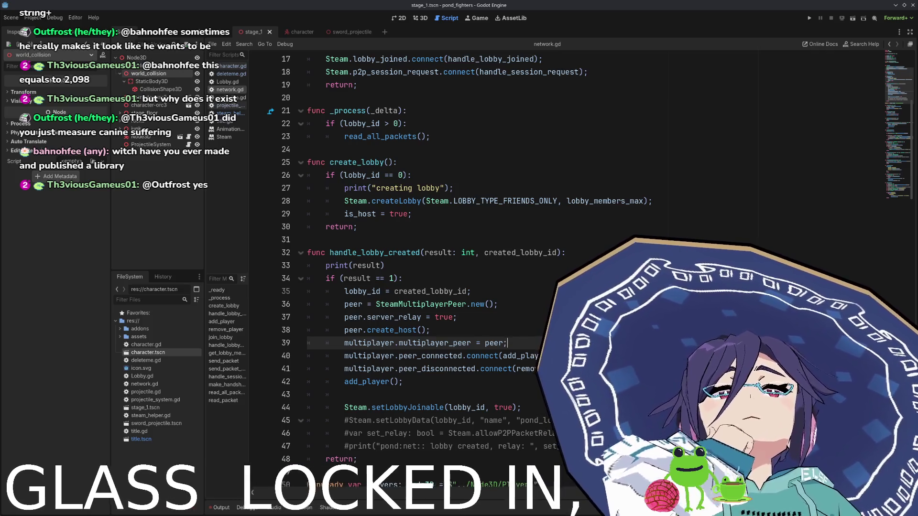
- Change the lobby type from LOBBY_TYPE_FRIENDS_ONLY to LOBBY_TYPE_PUBLIC
double_click(509, 201)
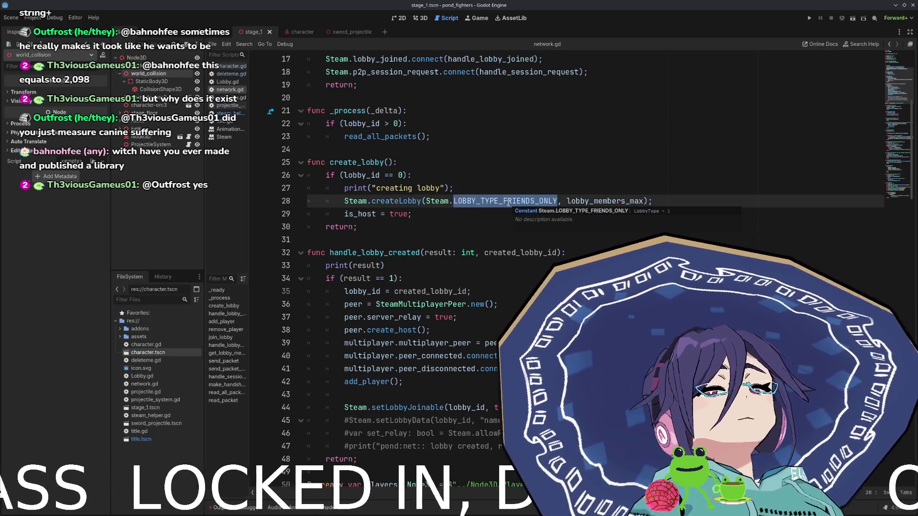
key(Left)
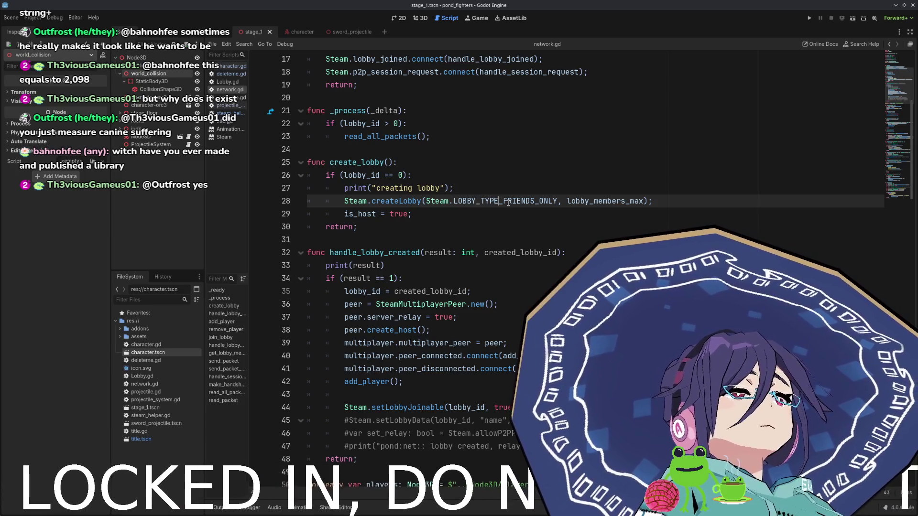
key(ctrl+shift+Right)
text(PUB)
key(Return)
- Uncomment the 'pond_lobby' setLobbyData line and add an else branch printing 'Failed to create lobby'
click(669, 446)
key(Return)
text(else)
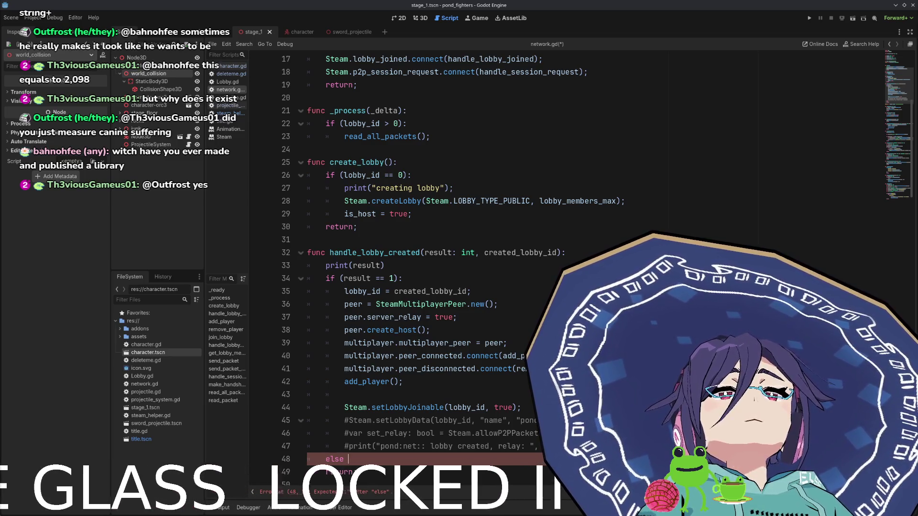
double_click(530, 253)
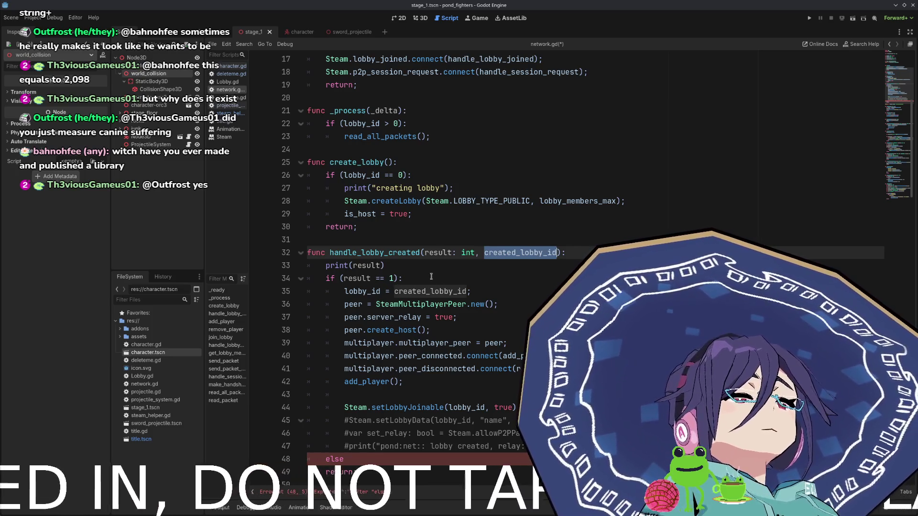
scroll(430, 289, down, 1)
scroll(430, 289, down, 1)
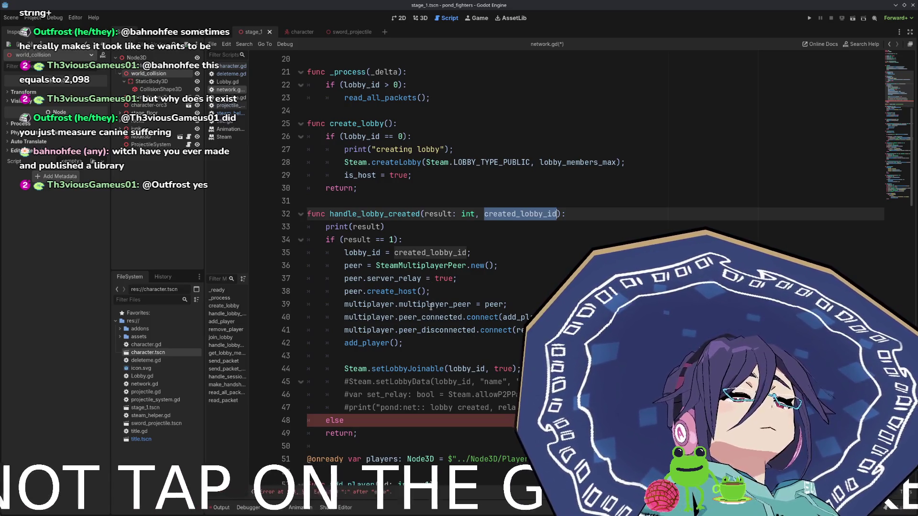
scroll(458, 304, down, 2)
scroll(461, 301, down, 1)
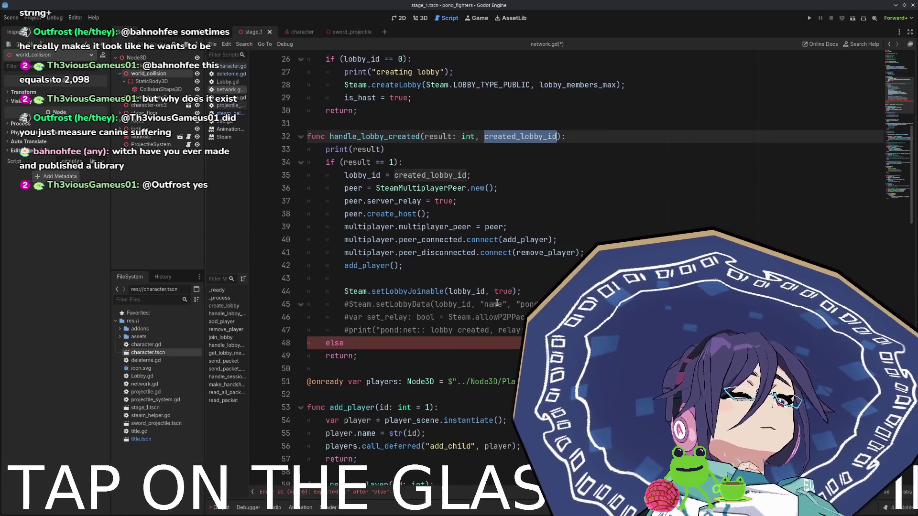
click(497, 303)
key(ctrl+k)
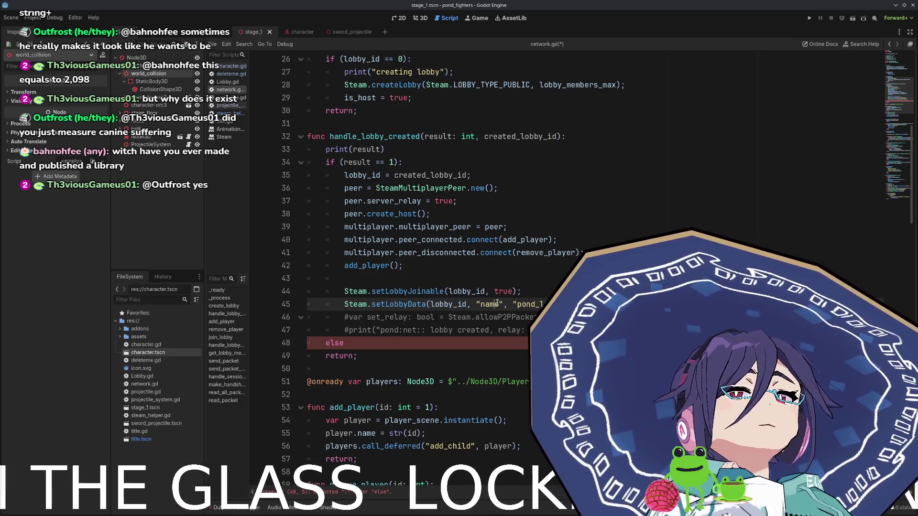
click(365, 348)
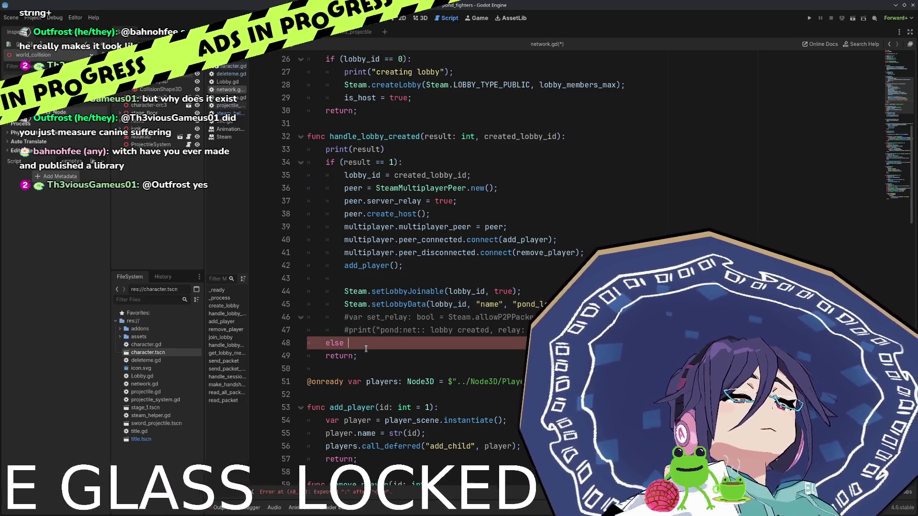
text(:)
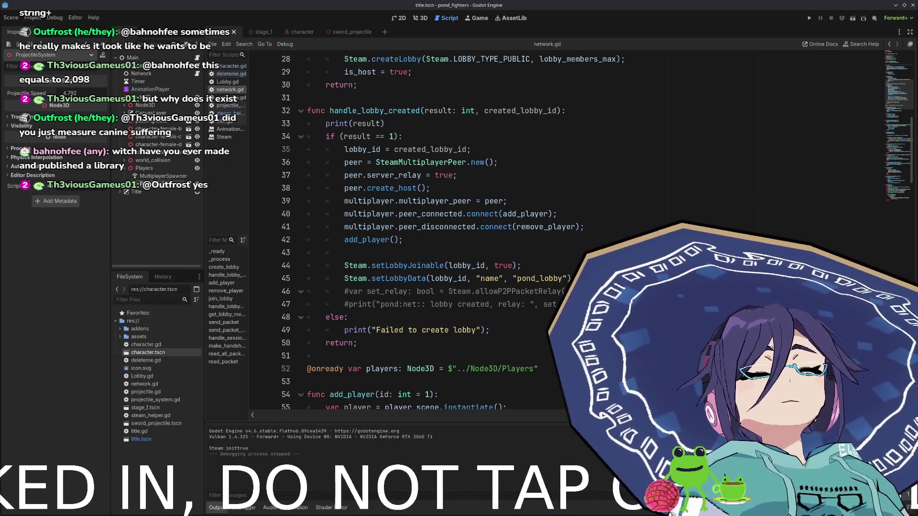
- Run the project and host a lobby to confirm it gets created
click(344, 252)
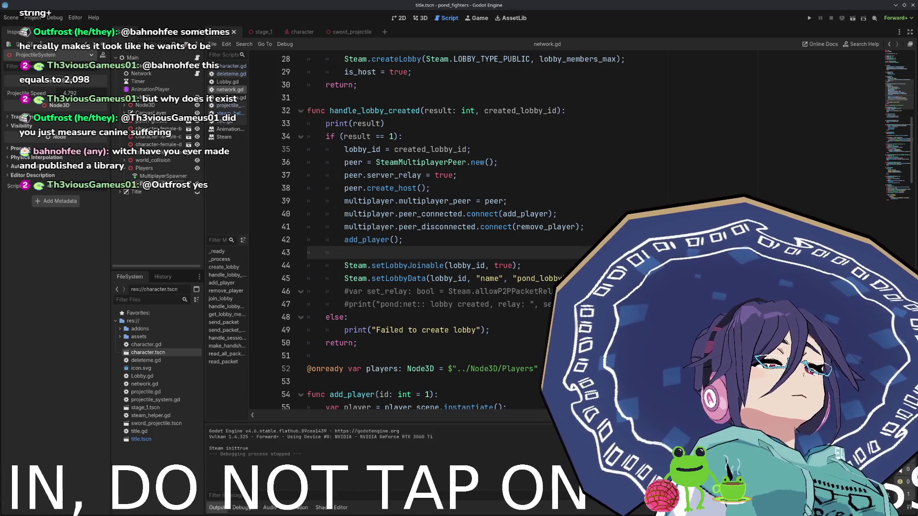
click(809, 19)
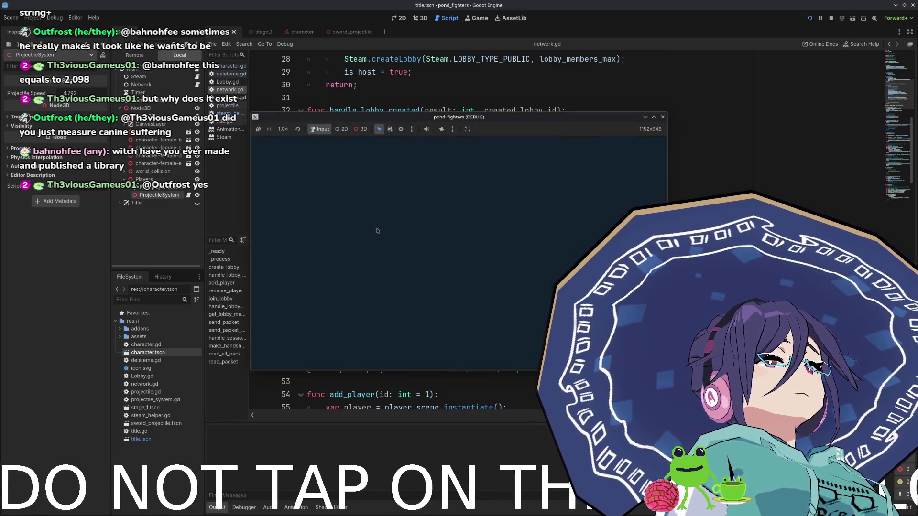
click(294, 212)
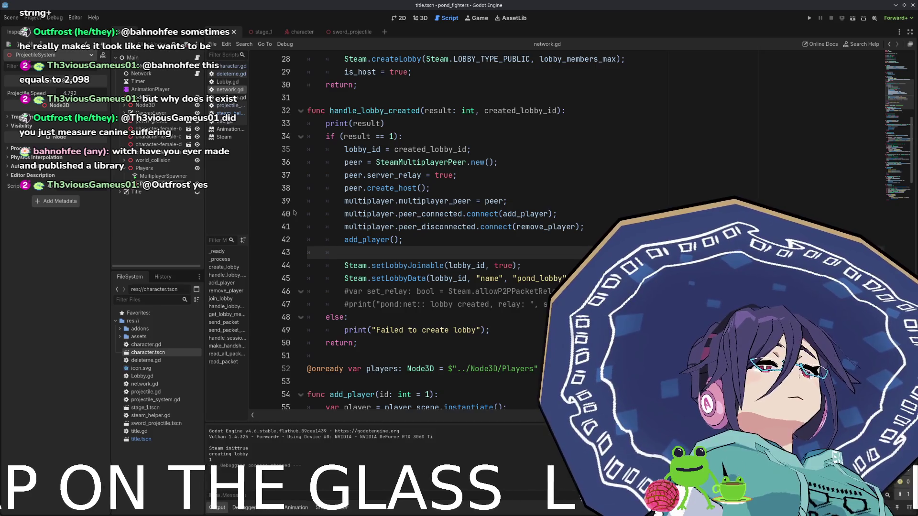
- Switch to the title scene's 2D view and open the Debugger panel
click(477, 19)
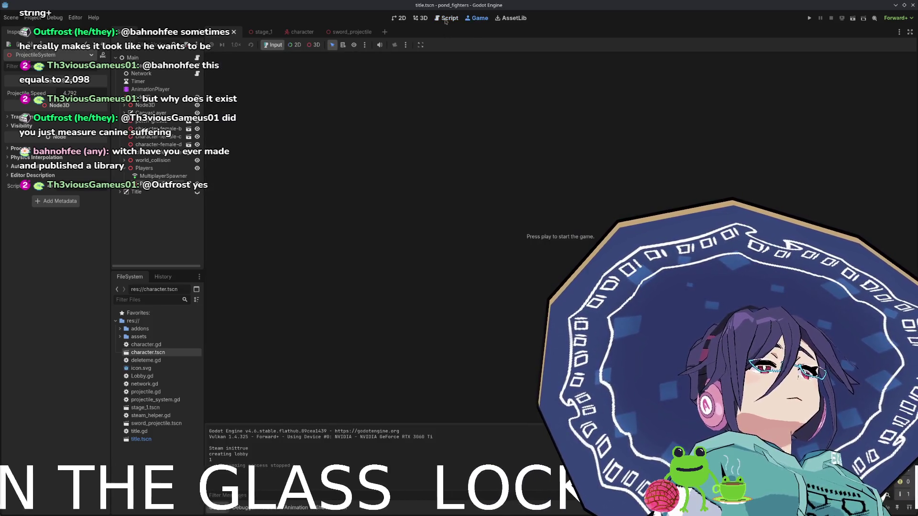
click(421, 19)
click(395, 19)
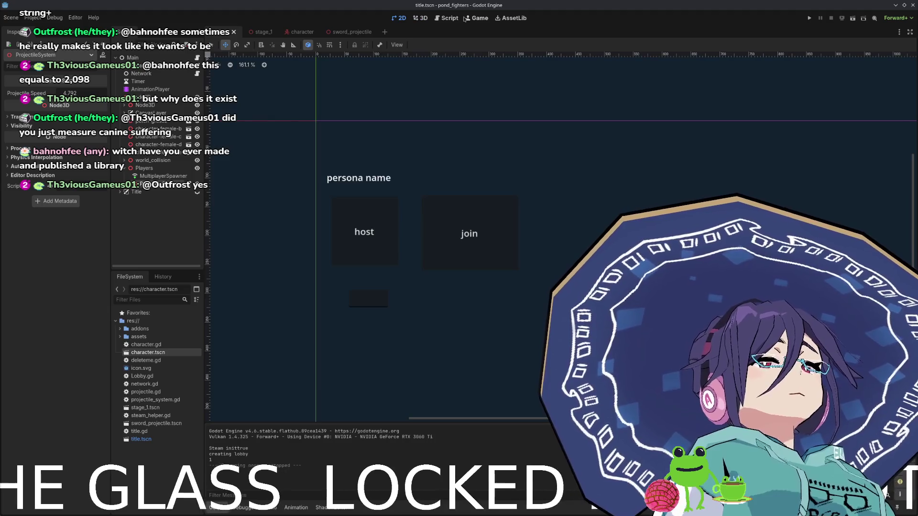
click(246, 507)
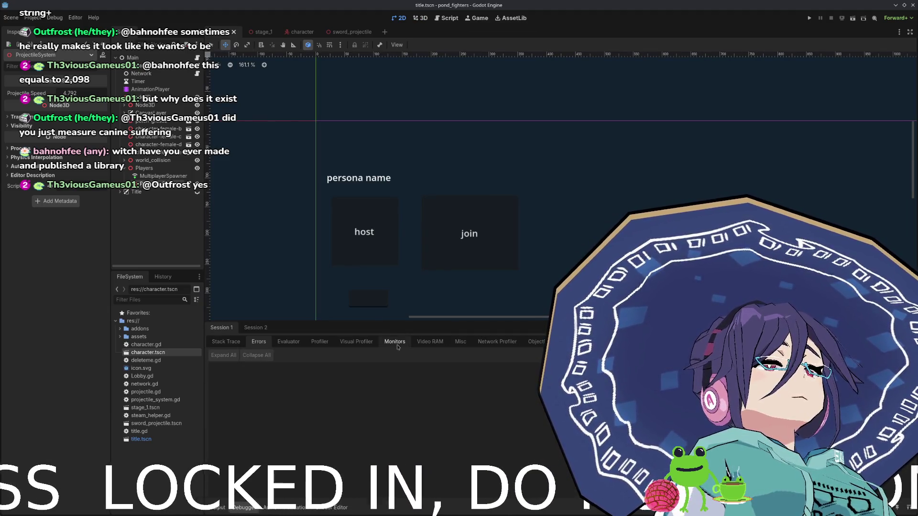
click(321, 342)
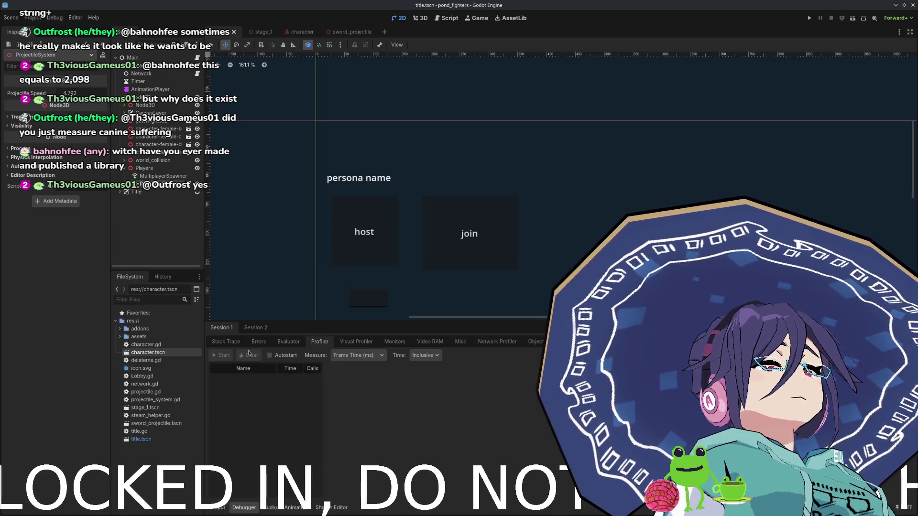
click(225, 342)
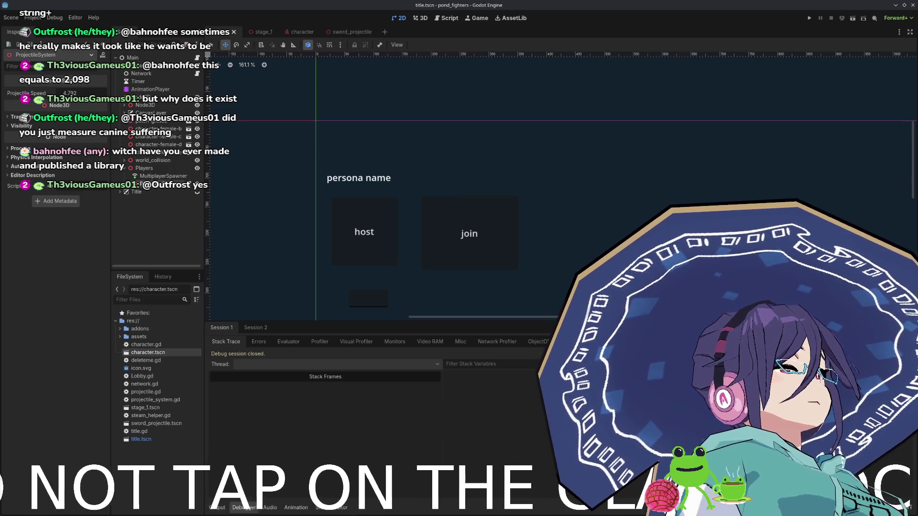
- Run the game again, stop it, and open the Debugger's Profiler tab
key(F5)
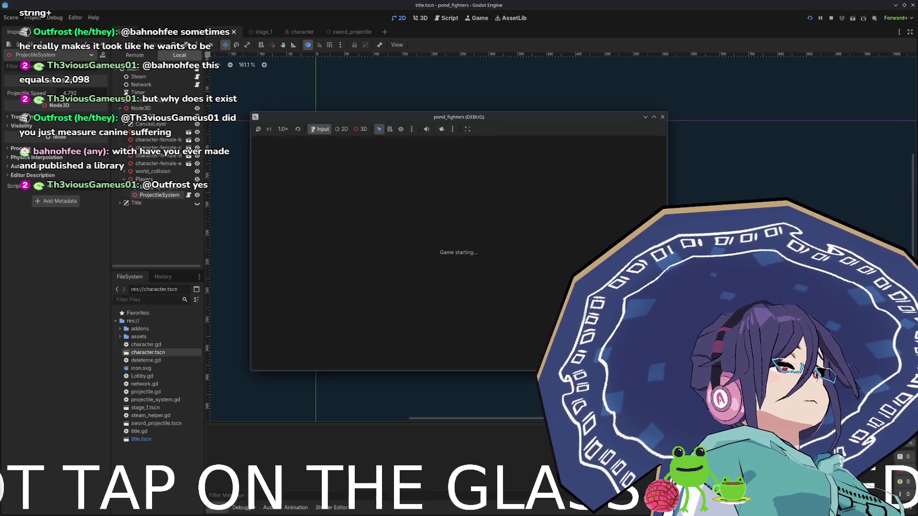
click(257, 510)
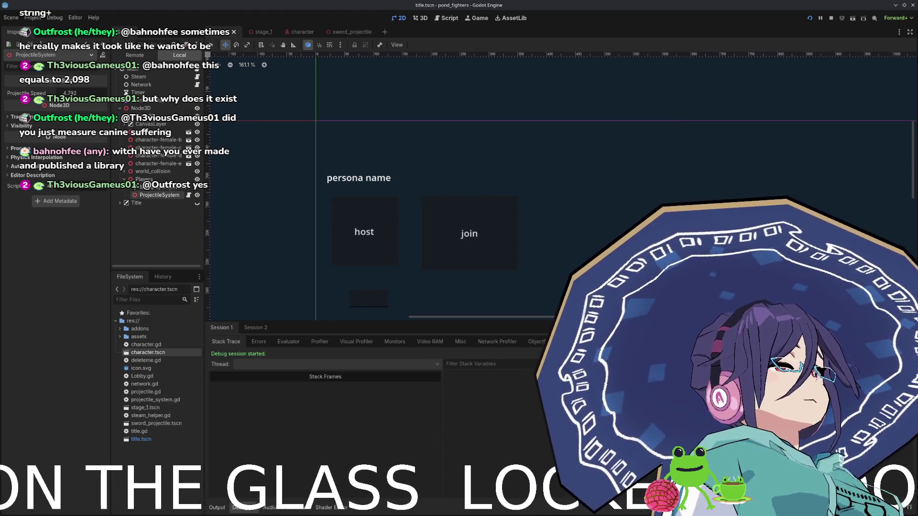
key(F8)
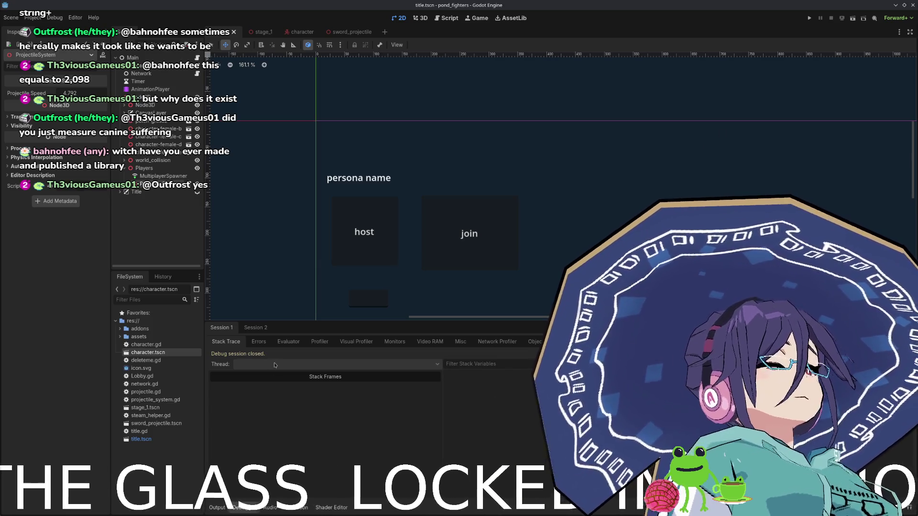
click(261, 342)
click(287, 346)
click(320, 346)
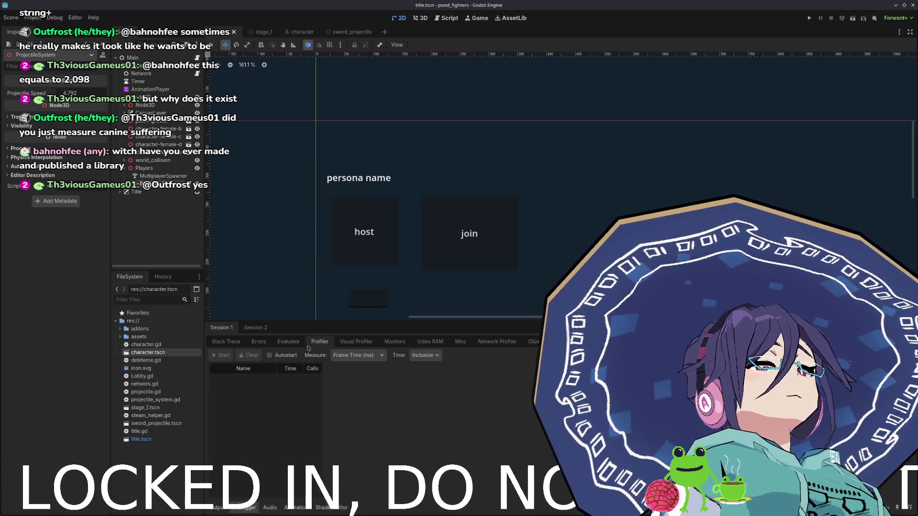
- Run the game and record its frame times in the Debugger's Profiler, inspecting a frame
click(810, 19)
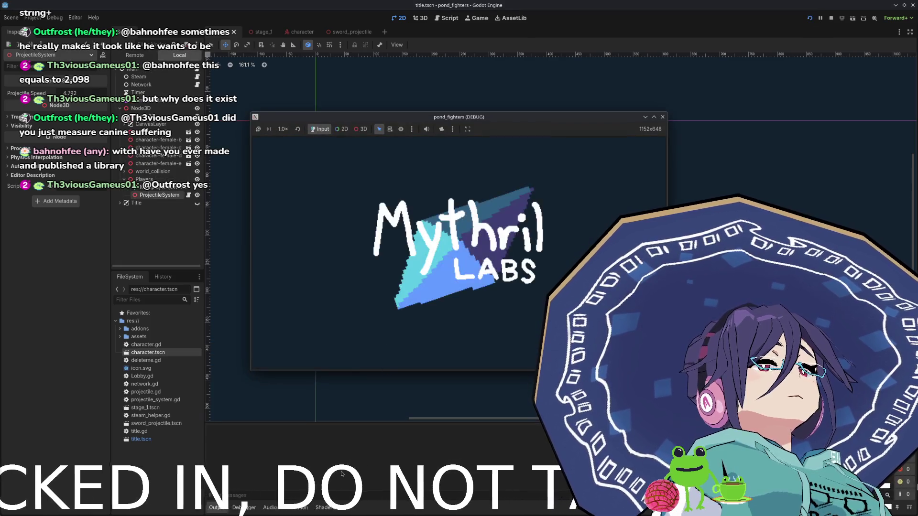
click(255, 511)
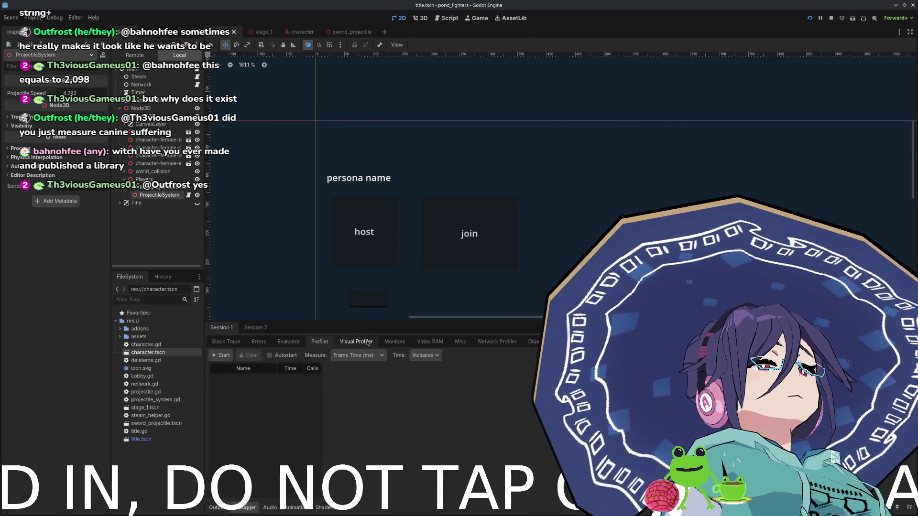
click(221, 355)
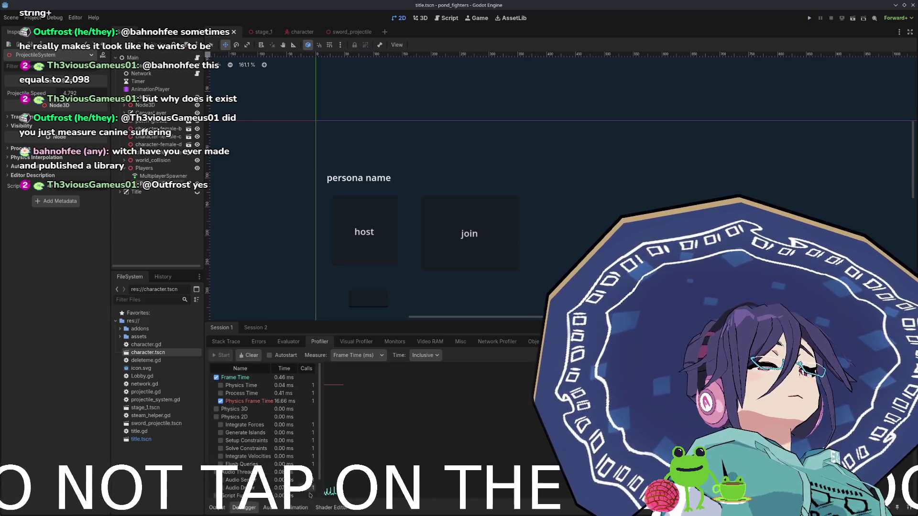
drag(345, 469, 344, 470)
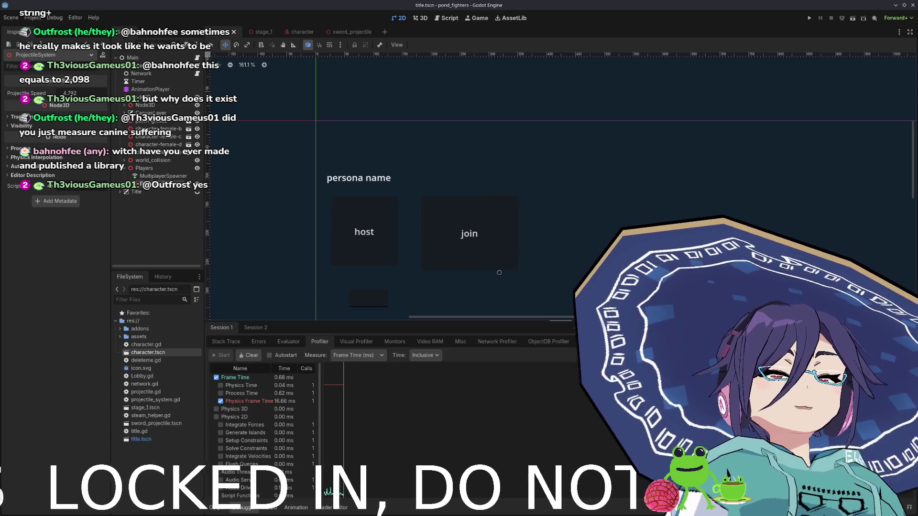
scroll(525, 255, down, 4)
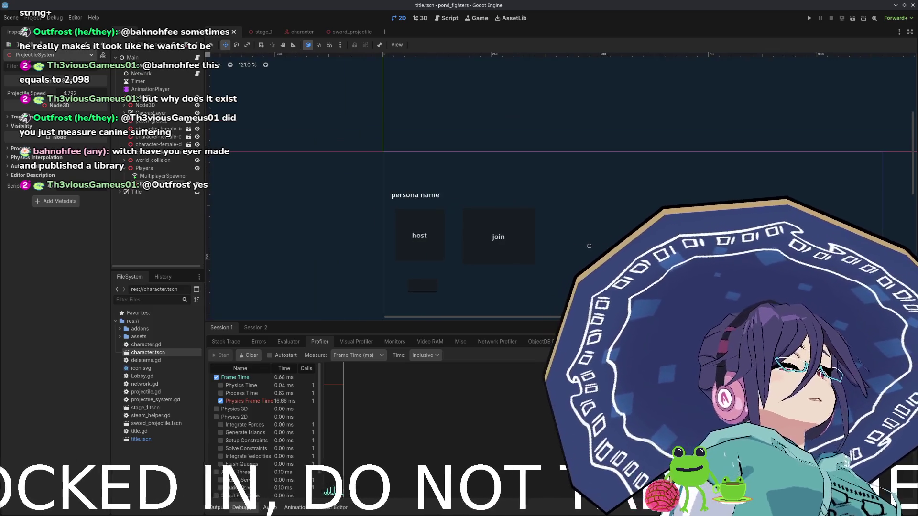
scroll(523, 186, down, 3)
scroll(523, 186, right, 3)
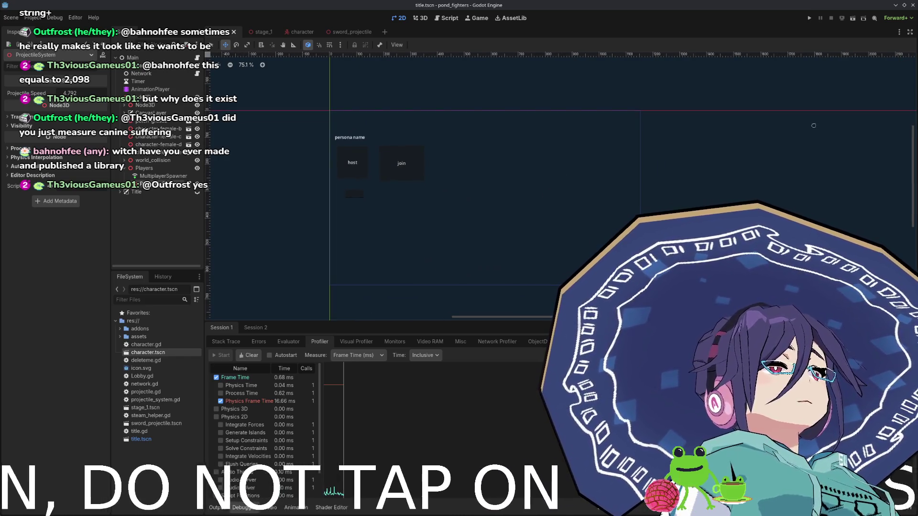
- Rerun and stop the game, then select the title scene's AnimationPlayer node
click(808, 19)
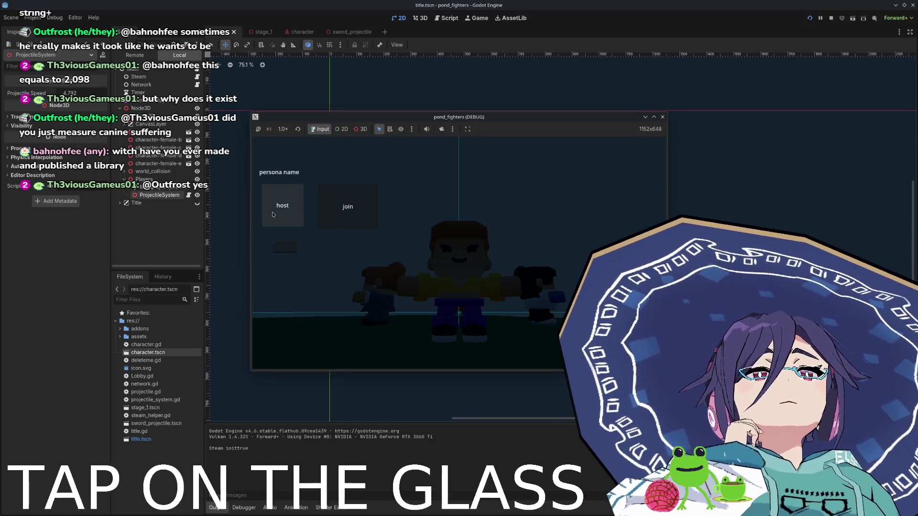
click(282, 206)
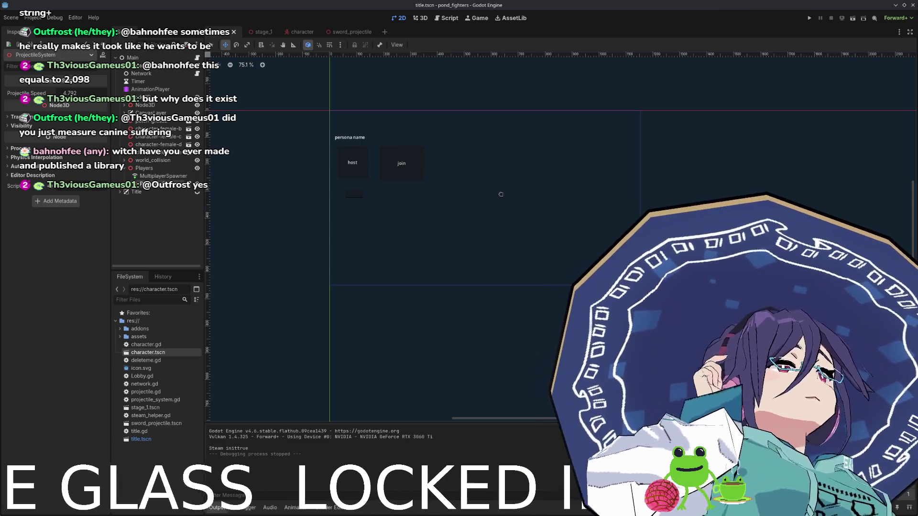
click(913, 5)
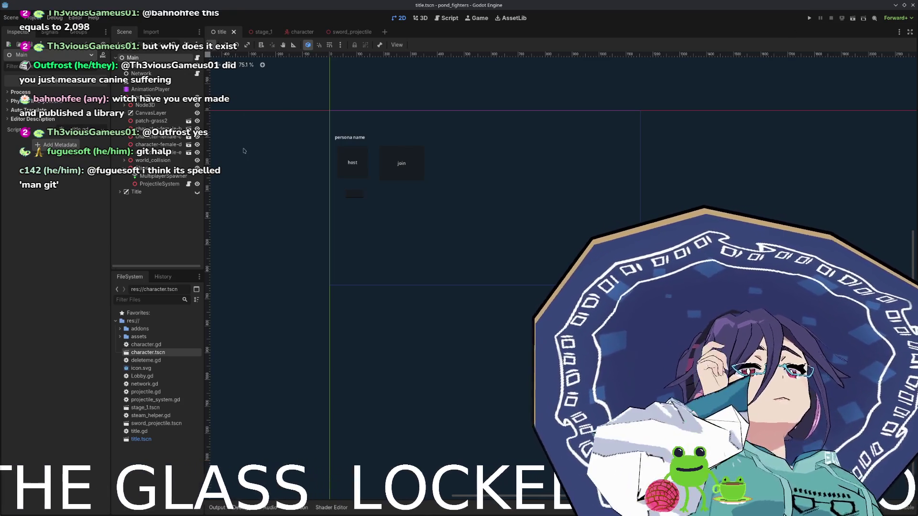
mouse_move(254, 34)
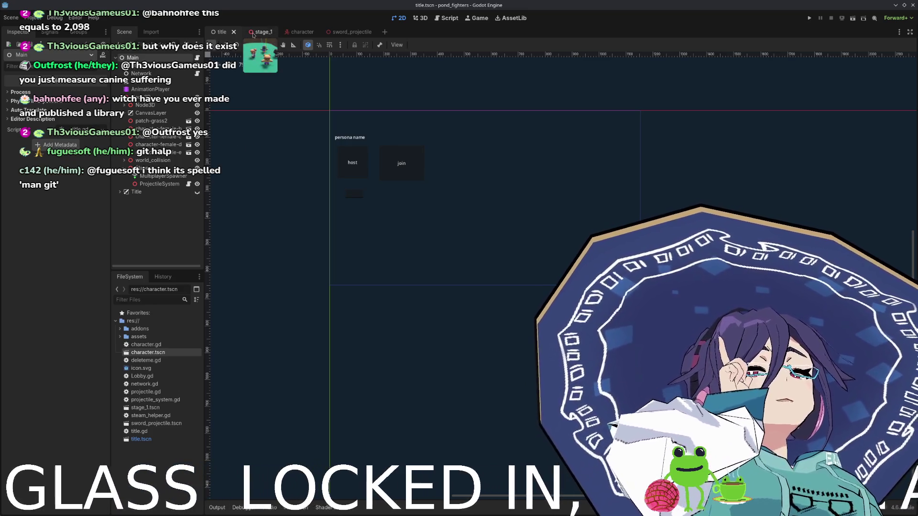
click(165, 90)
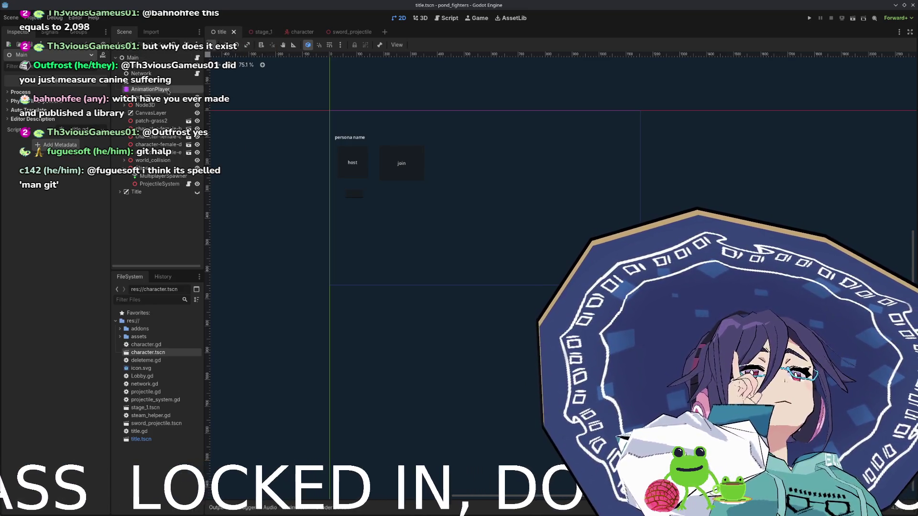
- Comment out the intro animation lines 22–23 in title.gd's _ready
click(197, 57)
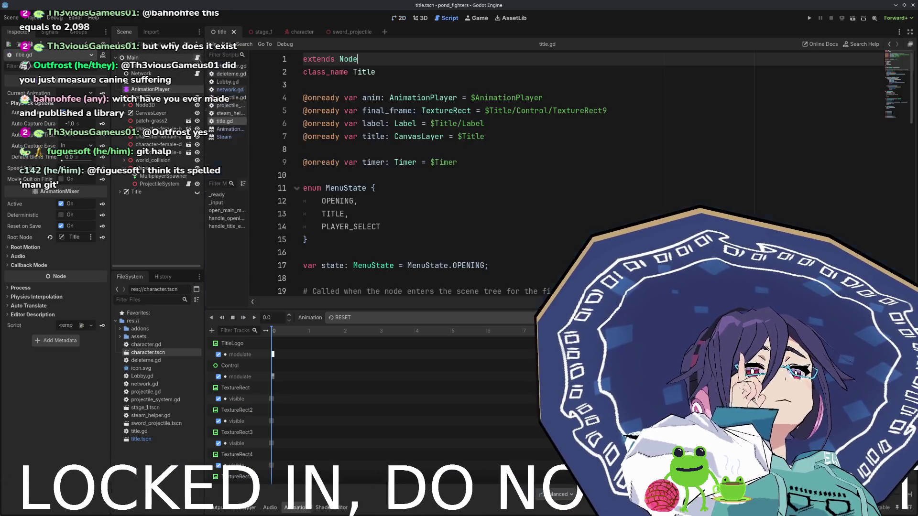
scroll(398, 238, down, 2)
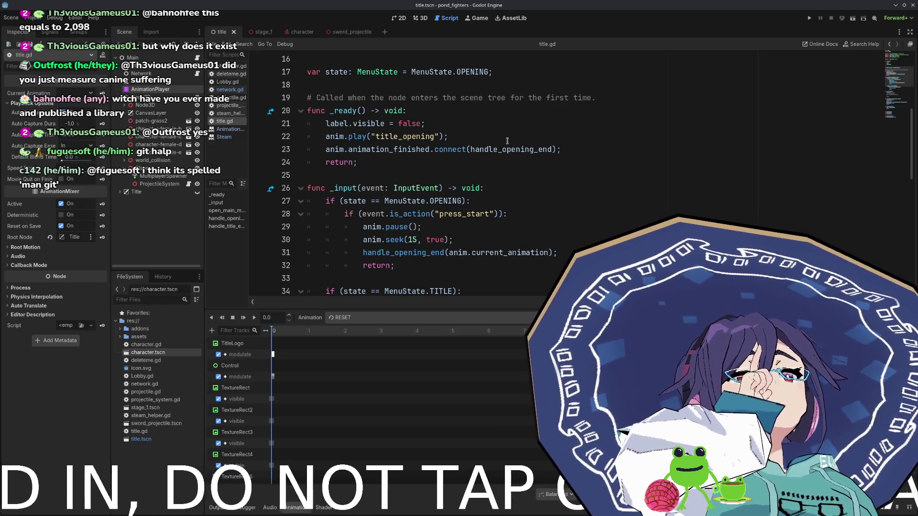
drag(520, 137, 598, 150)
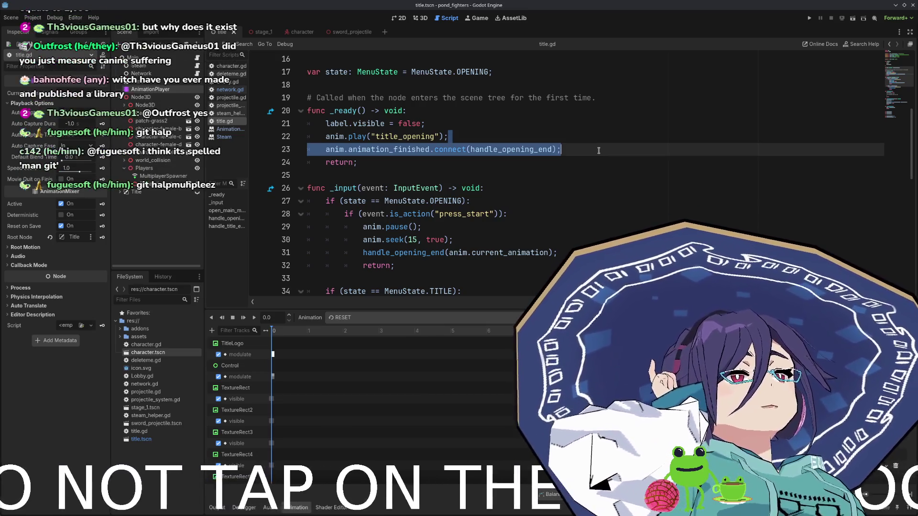
click(599, 151)
key(shift+Up)
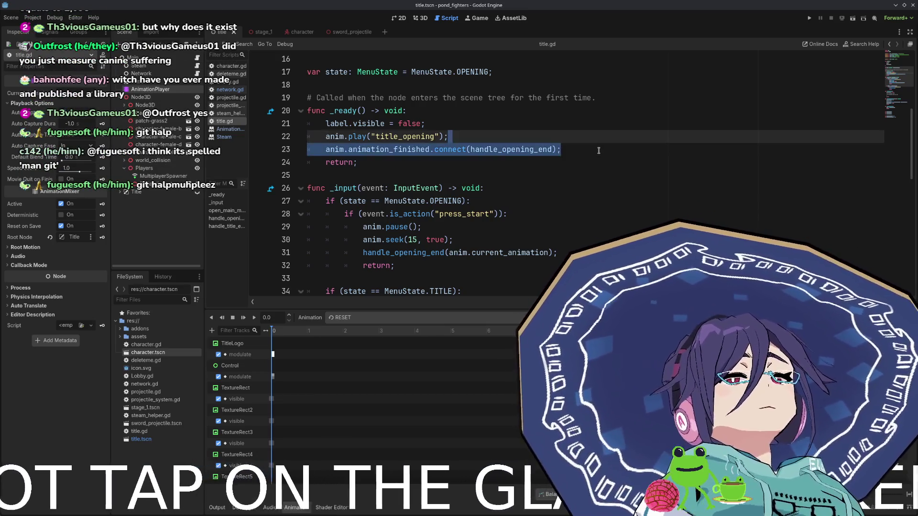
key(ctrl+k)
click(603, 152)
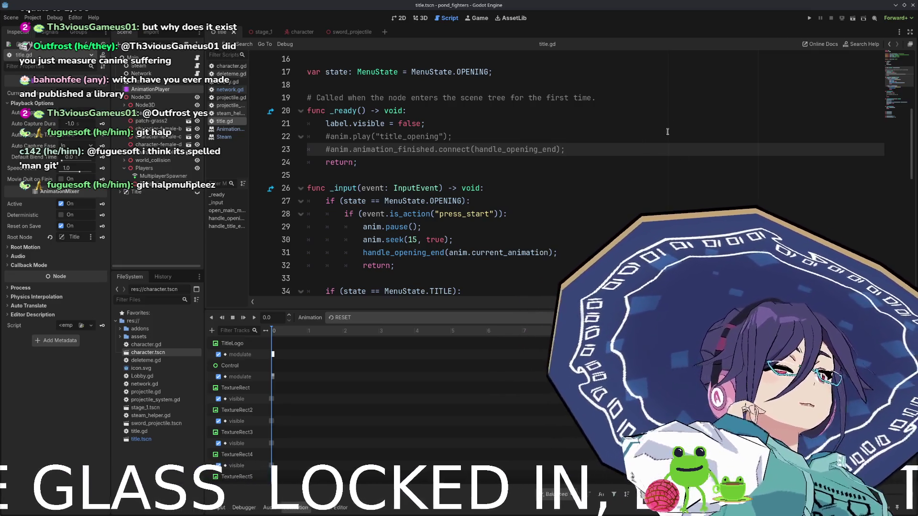
- Test-run the game without the intro, stop it, and bring up the Debug menu
click(809, 18)
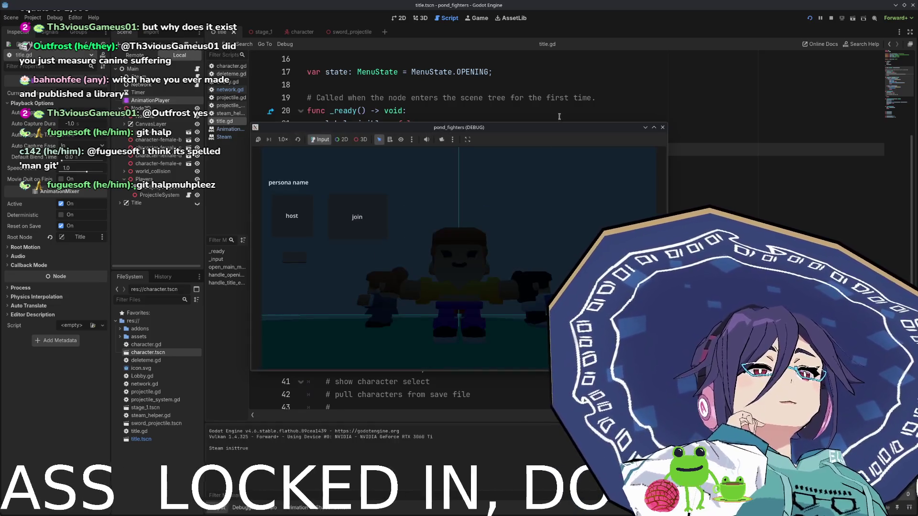
drag(562, 130, 511, 81)
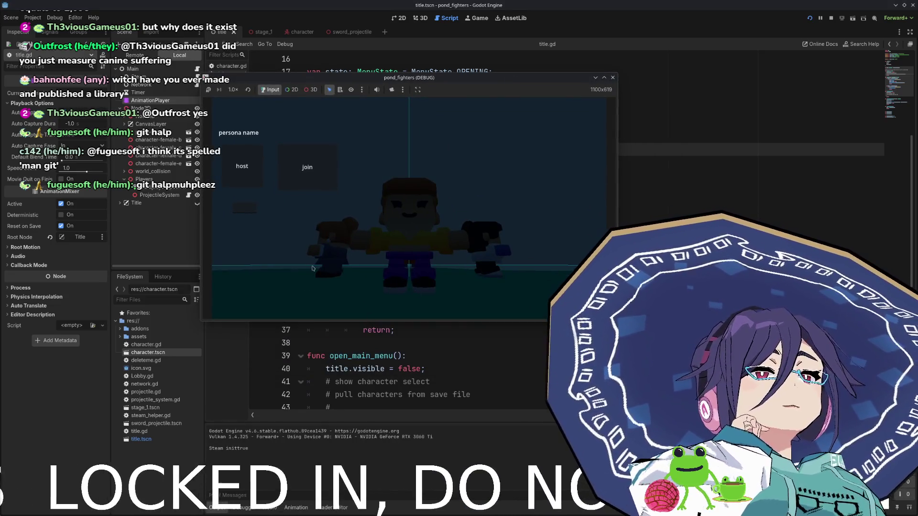
click(614, 79)
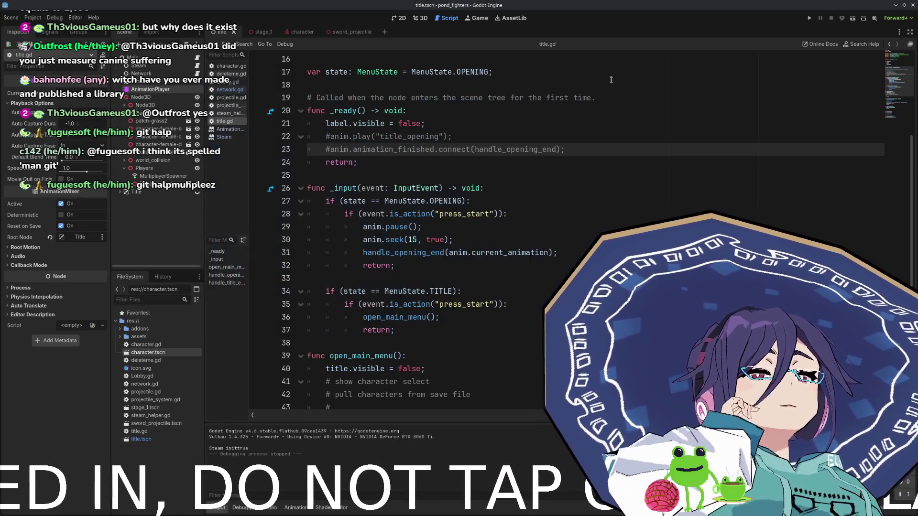
click(54, 18)
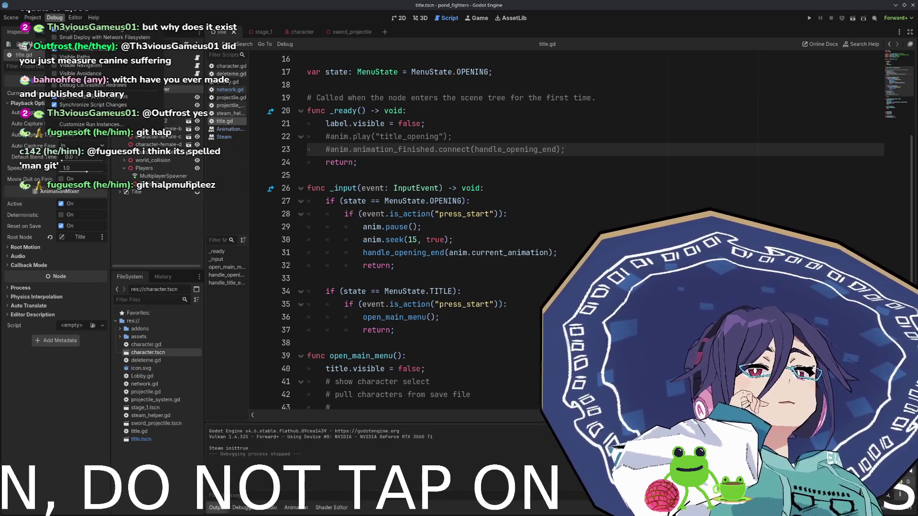
- Run two game instances at once and host a lobby in the first one
click(91, 125)
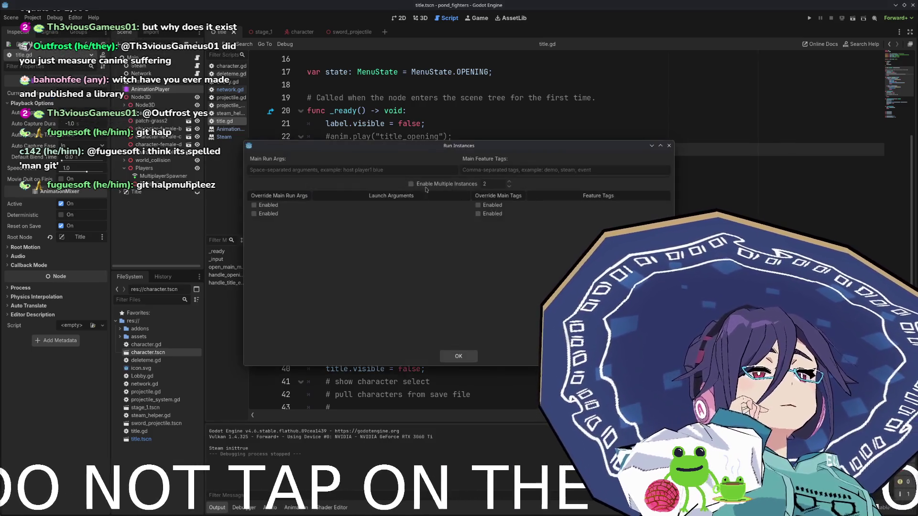
click(459, 357)
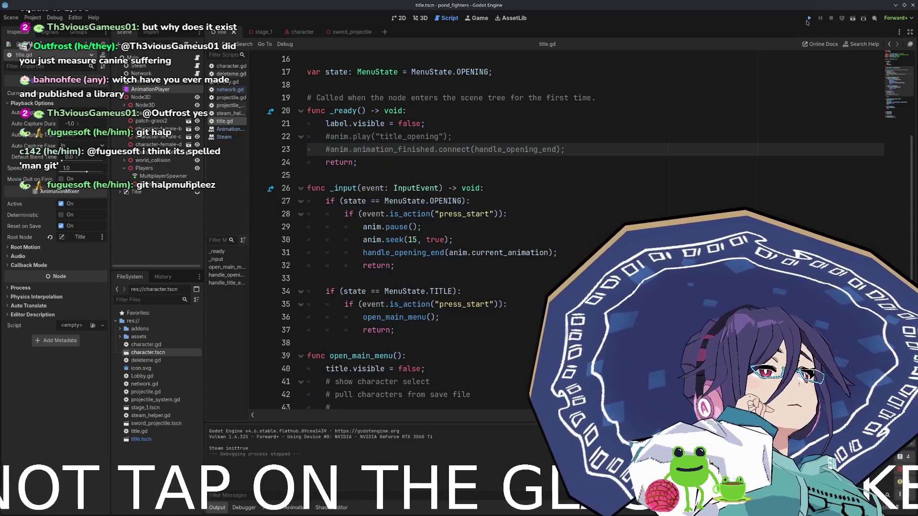
click(808, 19)
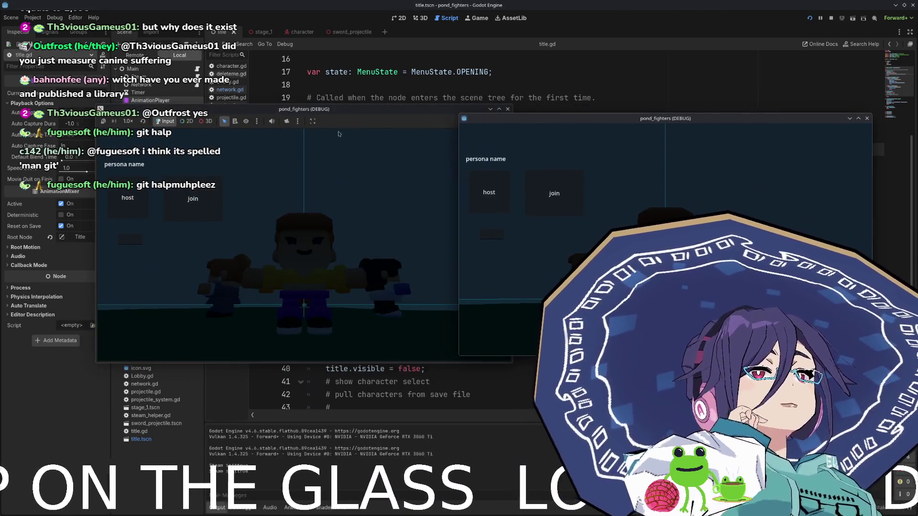
drag(344, 112, 307, 110)
click(81, 194)
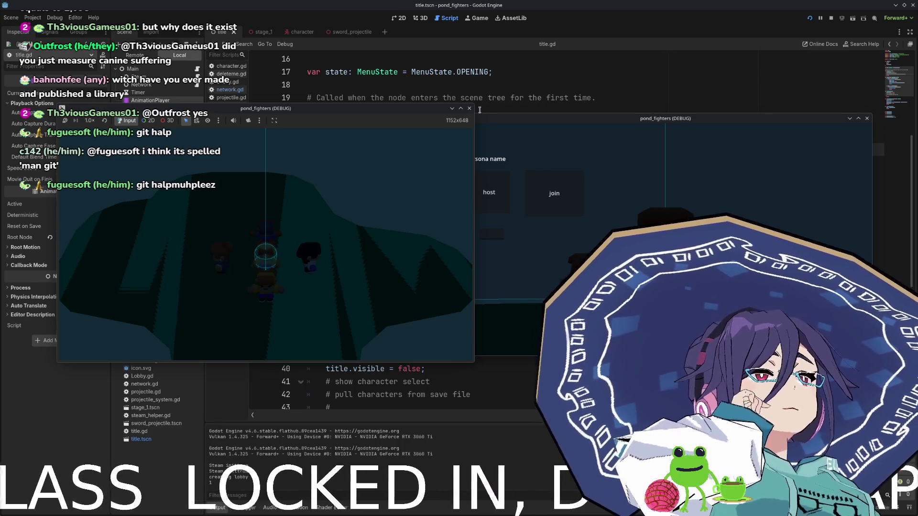
- Stop both instances and open network.gd in the script editor
click(831, 18)
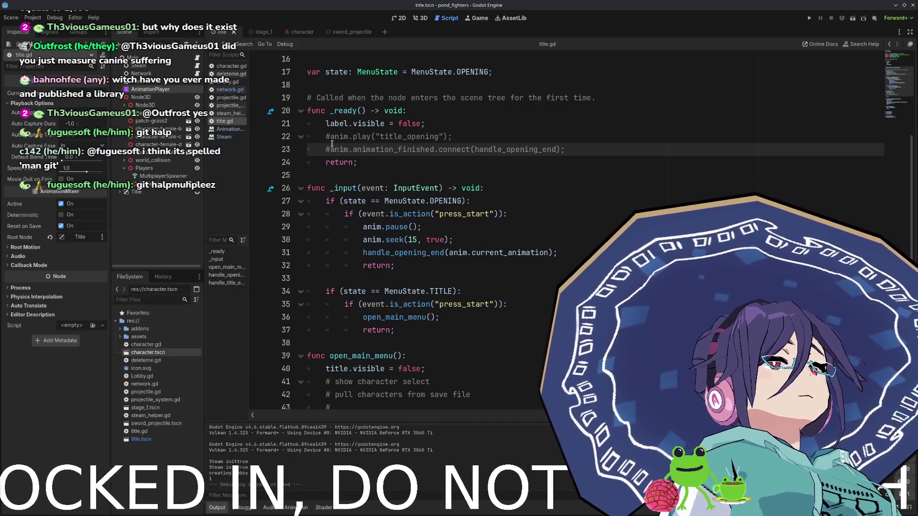
scroll(355, 144, down, 4)
click(225, 89)
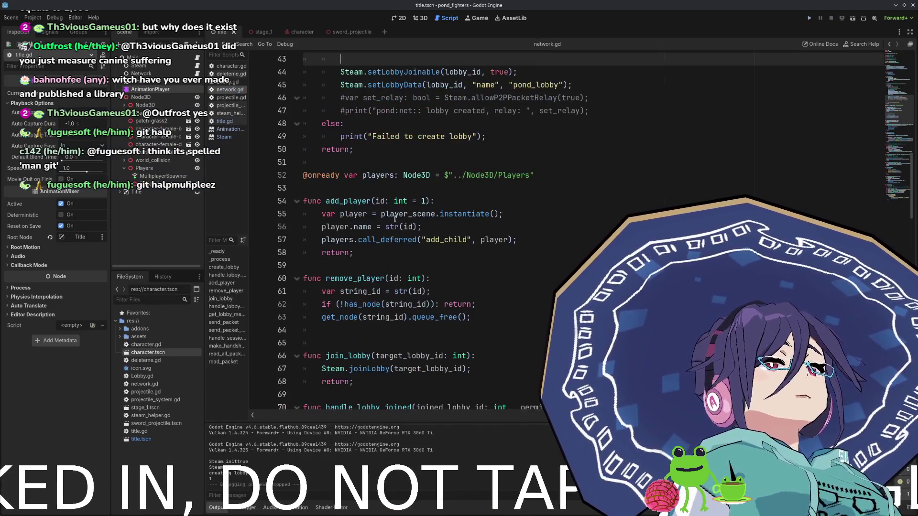
- Add print("pond:net:: lobby create ", lobby_id) as line 48 of network.gd and rerun the project
click(605, 188)
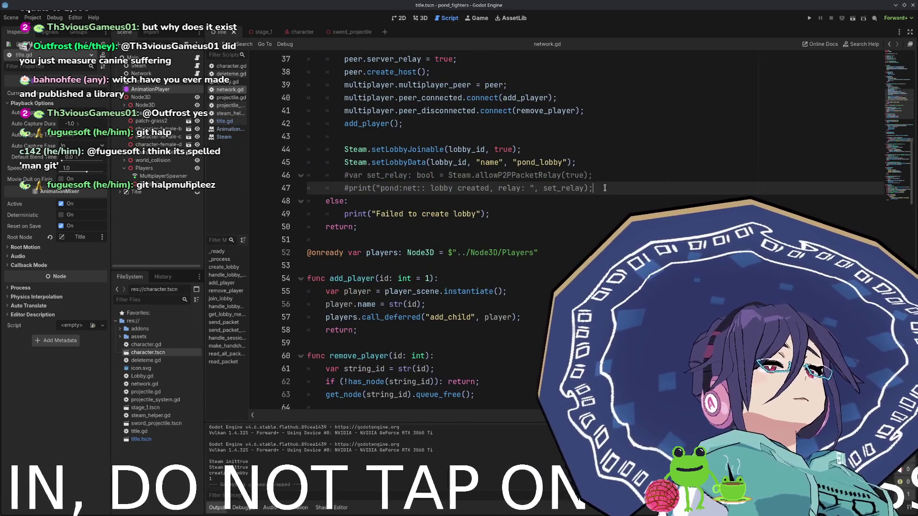
key(Return)
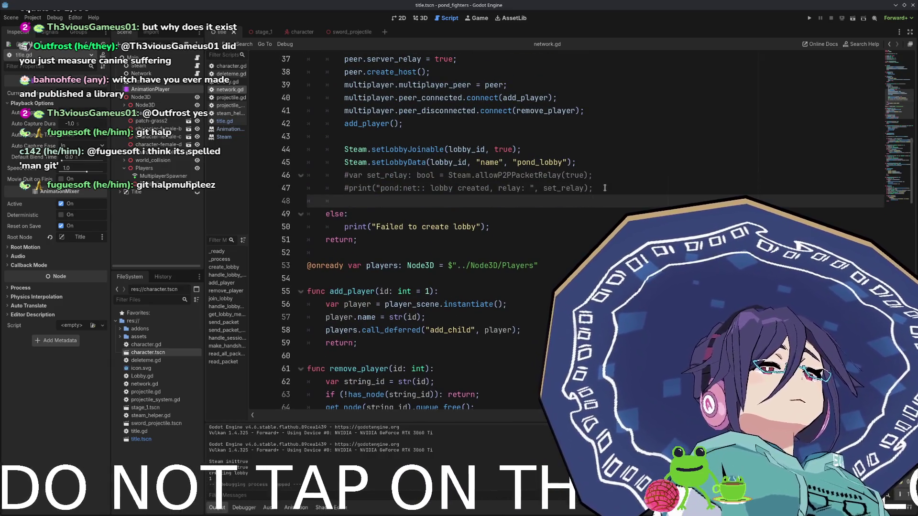
text(print()
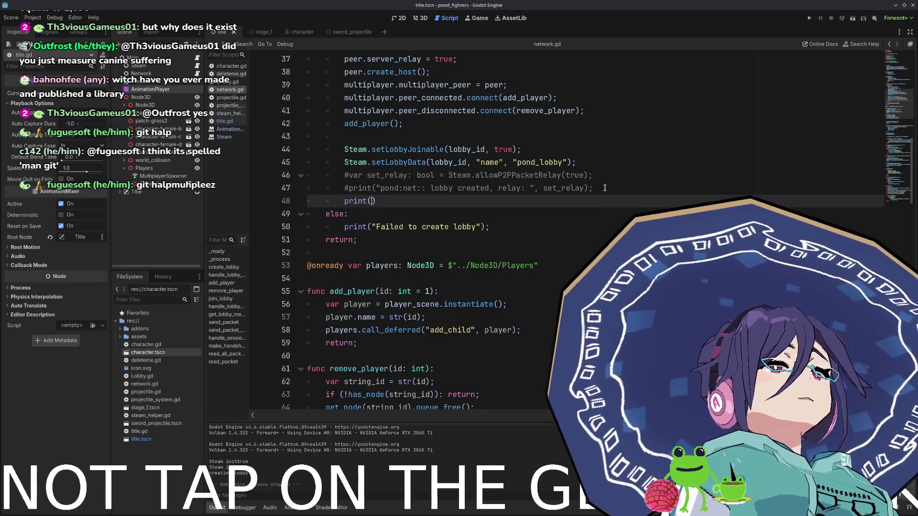
text("pon)
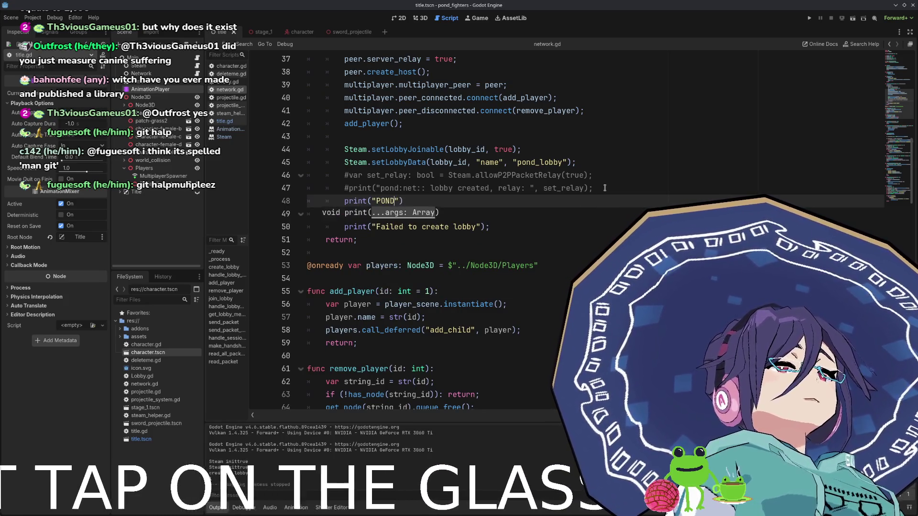
text(d:net)
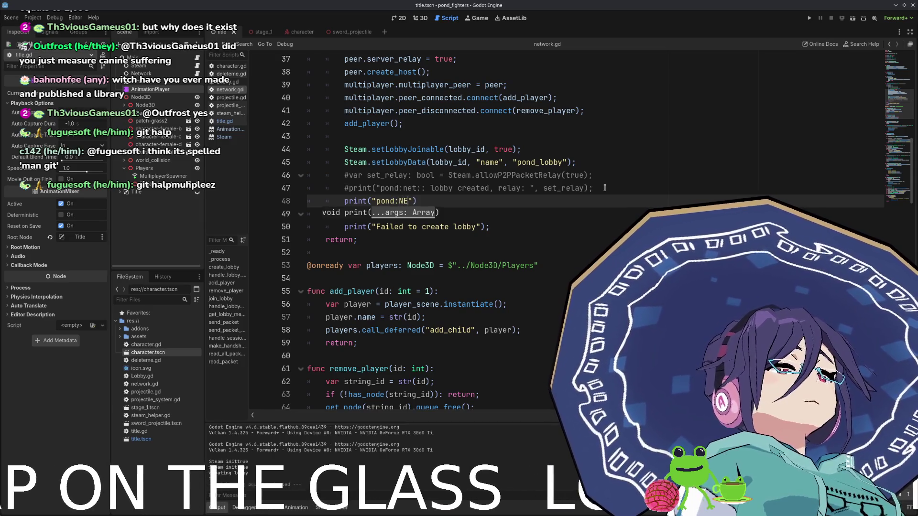
text(:: steam)
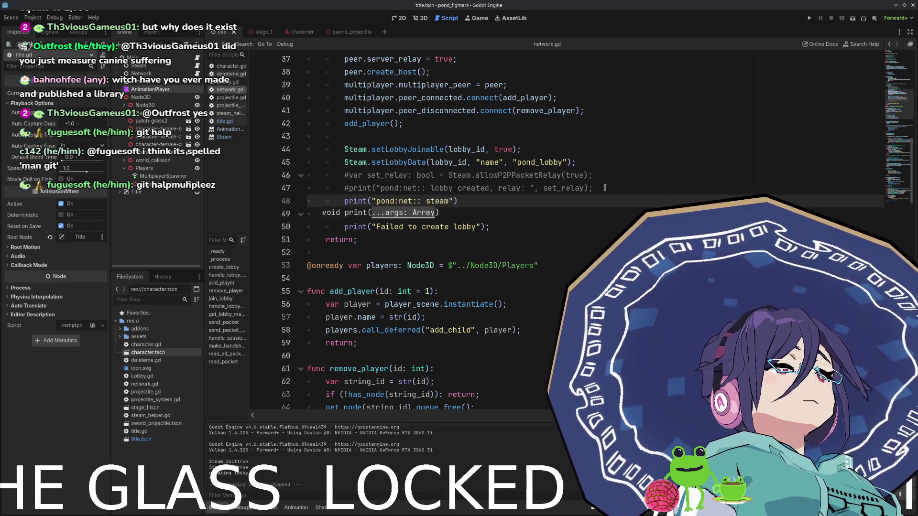
key(BackSpace)
key(BackSpace)
key(BackSpace)
text(lobby_)
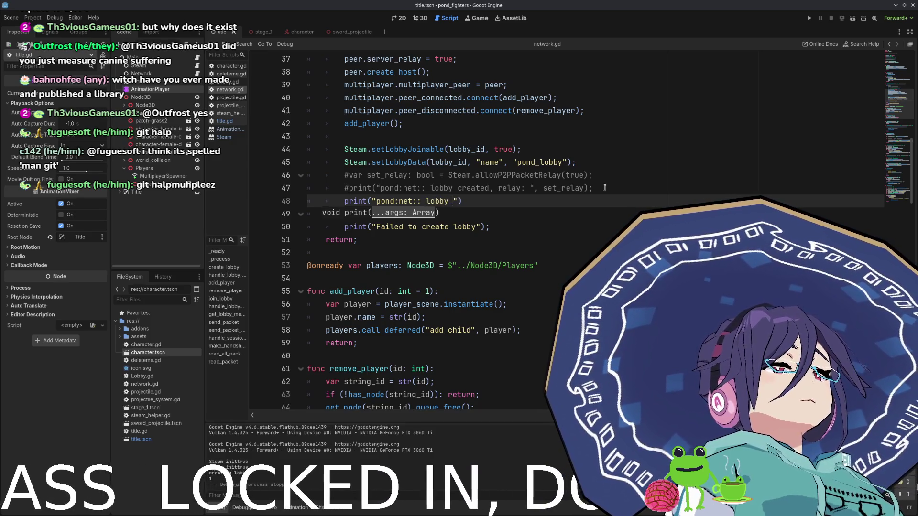
key(BackSpace)
text(c)
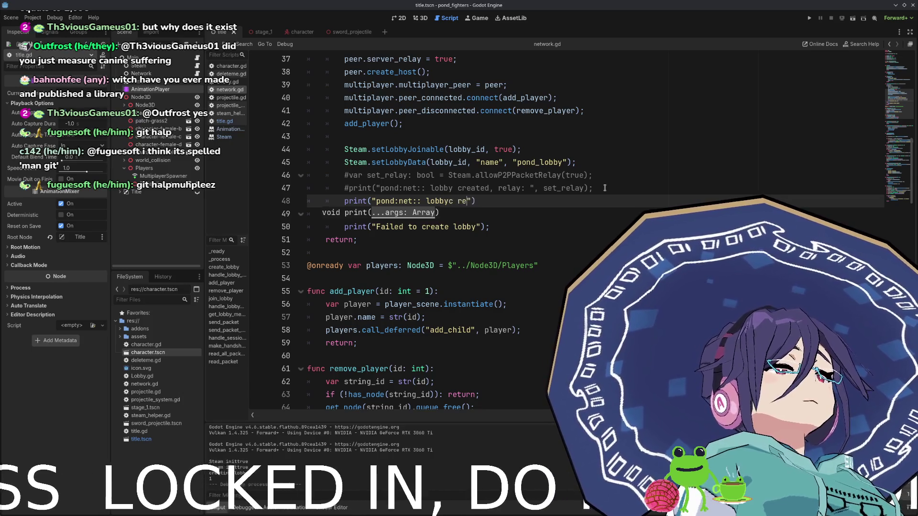
text(reate)
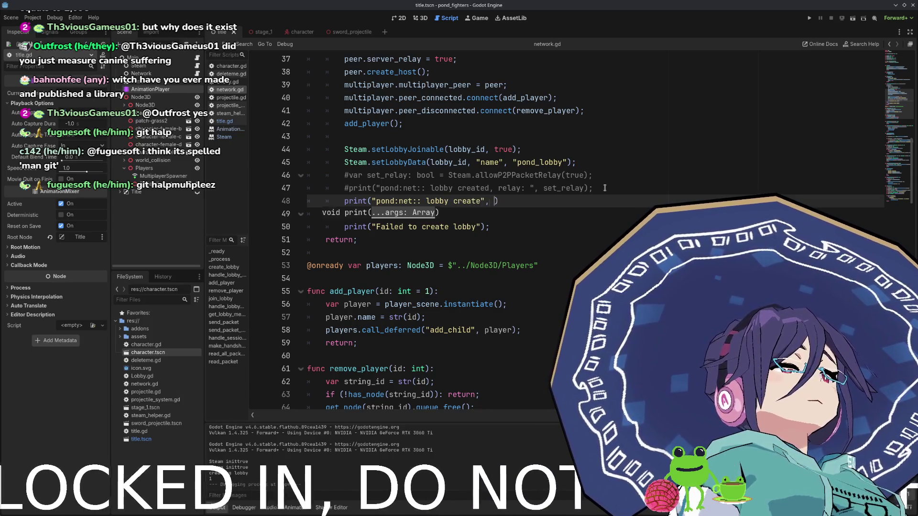
key(BackSpace)
key(BackSpace)
text(", )
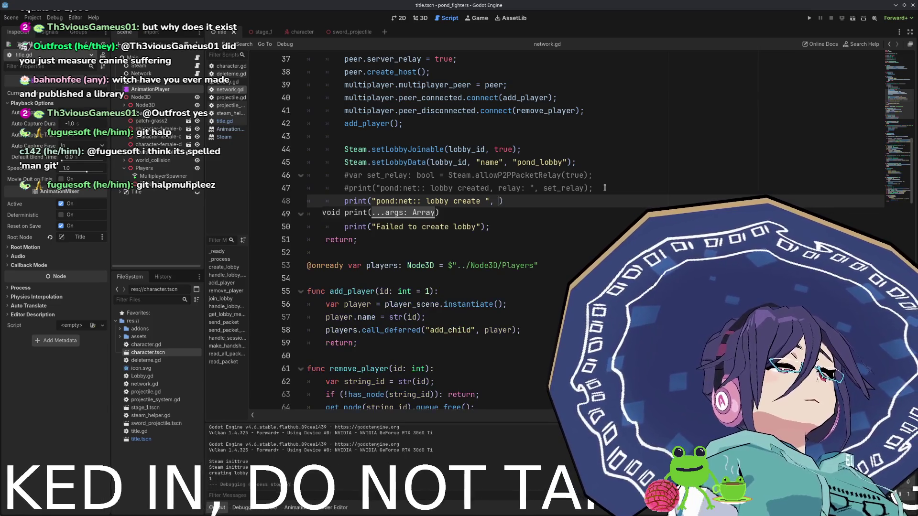
text(lobby_id);)
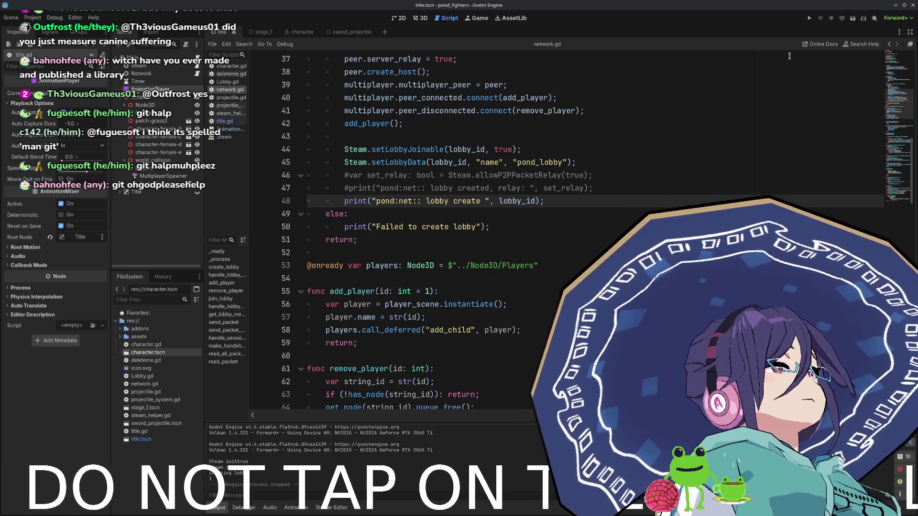
click(809, 21)
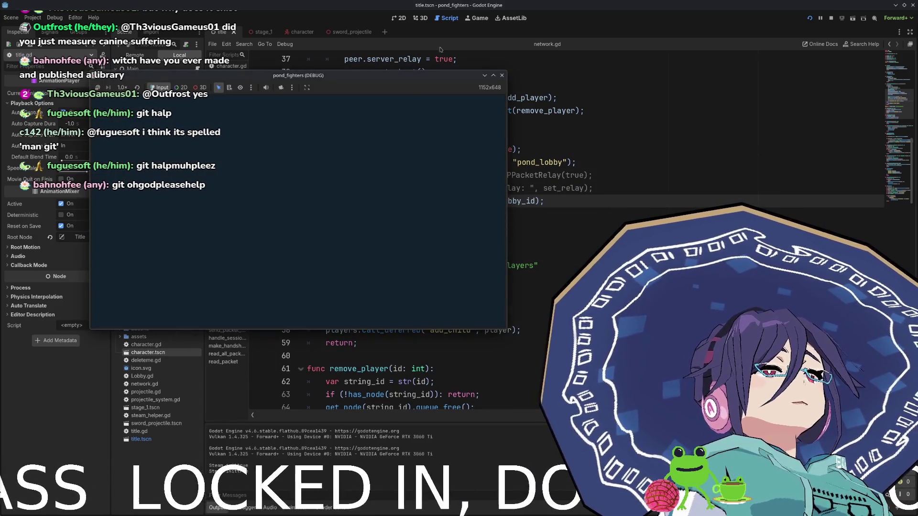
- Restart the two instances, host a lobby, and paste the printed lobby id into the lobby ID field
click(502, 75)
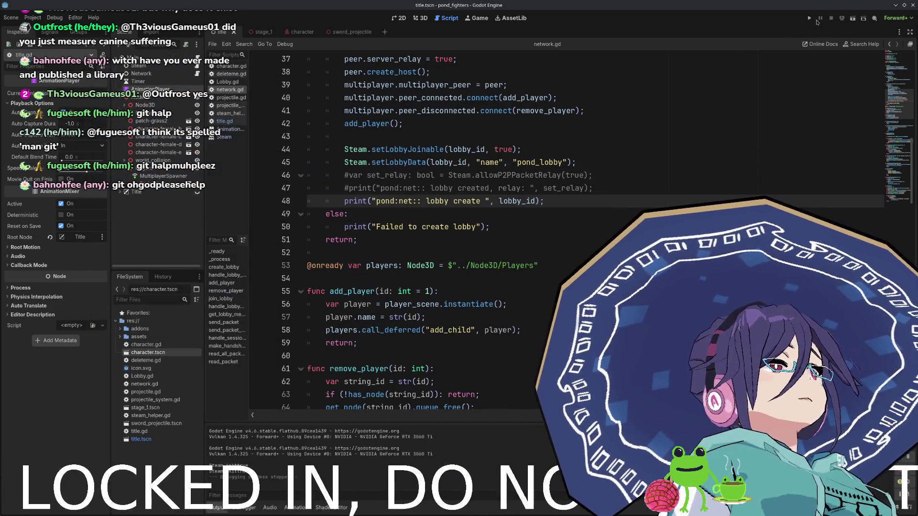
click(810, 18)
click(289, 210)
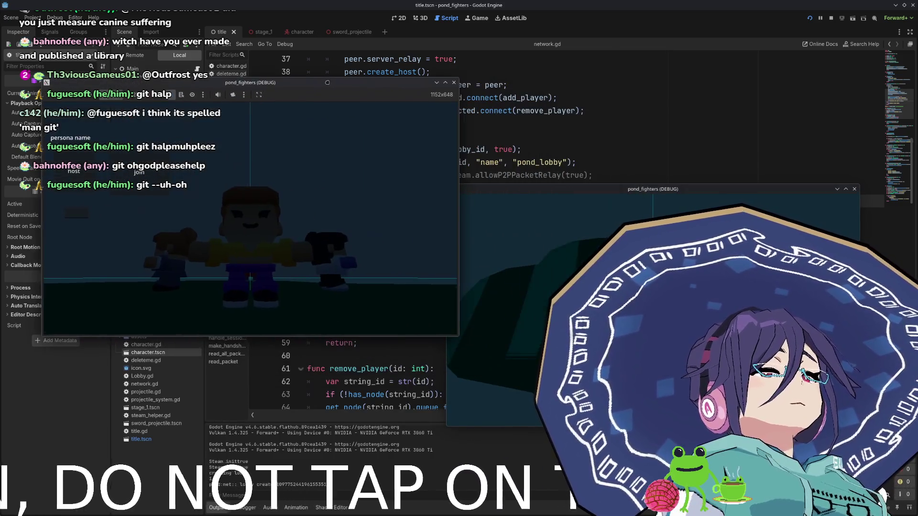
key(alt+Tab)
key(alt+Tab)
key(alt+Tab)
key(alt+Tab)
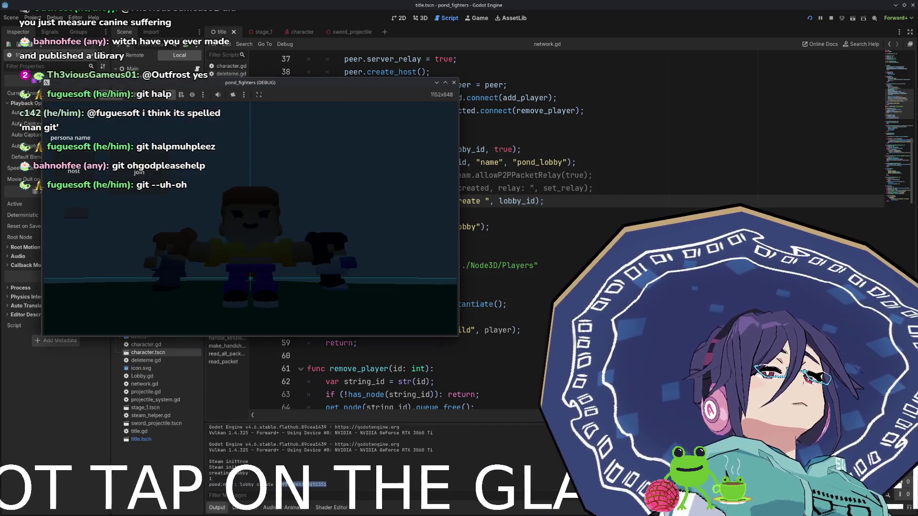
key(alt+Tab)
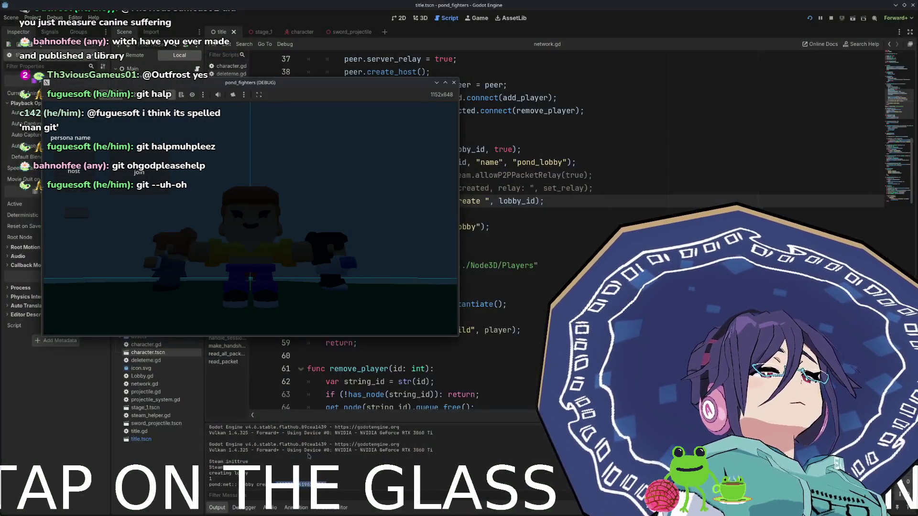
click(76, 214)
key(ctrl+v)
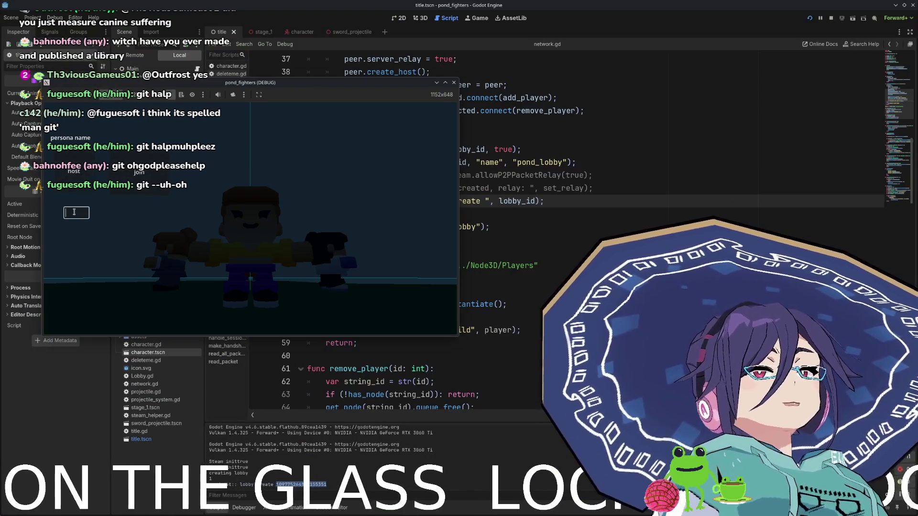